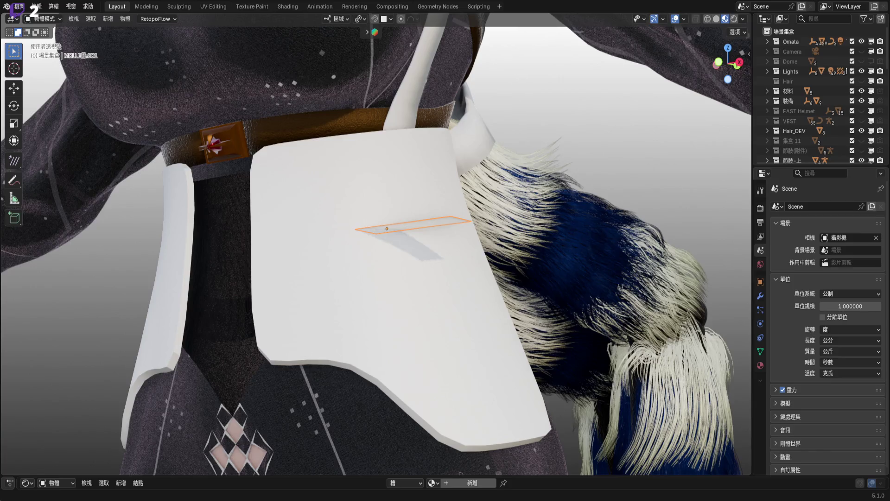
Orbit and zoom around the white plate and fur, then undo the last change
{"action": "mouse_move", "coordinate": [389, 287]}
{"action": "middle_mouse_down"}
{"action": "mouse_move", "coordinate": [452, 269]}
{"action": "mouse_move", "coordinate": [417, 299]}
{"action": "mouse_move", "coordinate": [292, 318]}
{"action": "mouse_move", "coordinate": [435, 260]}
{"action": "mouse_move", "coordinate": [403, 266]}
{"action": "mouse_move", "coordinate": [480, 252]}
{"action": "middle_mouse_up"}
{"action": "scroll", "coordinate": [481, 252], "scroll_direction": "down", "scroll_amount": 5}
{"action": "scroll", "coordinate": [558, 264], "scroll_direction": "up", "scroll_amount": 3}
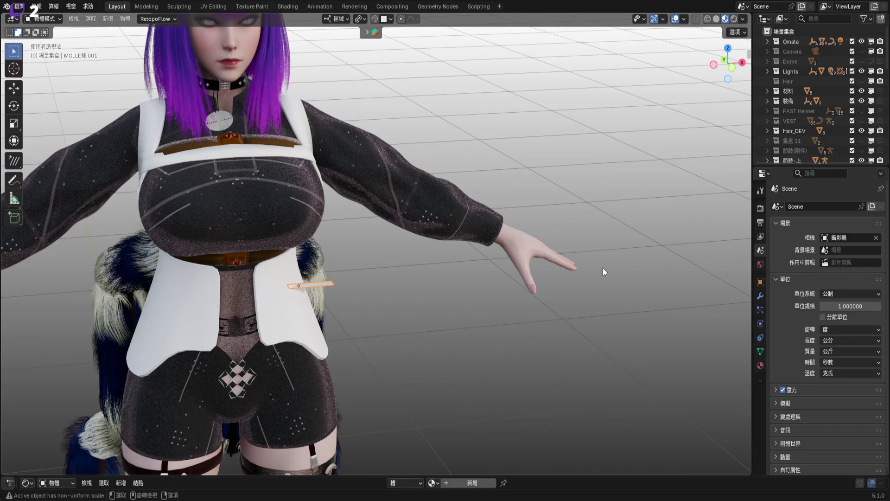
{"action": "scroll", "coordinate": [603, 272], "scroll_direction": "down", "scroll_amount": 4}
{"action": "mouse_move", "coordinate": [631, 267]}
{"action": "middle_mouse_down", "text": "shift"}
{"action": "mouse_move", "coordinate": [449, 260]}
{"action": "mouse_move", "coordinate": [467, 332]}
{"action": "middle_mouse_up", "text": "shift"}
{"action": "scroll", "coordinate": [407, 358], "scroll_direction": "up", "scroll_amount": 8}
{"action": "key", "text": "ctrl+z"}
Add a Solidify modifier to the MOLLE條 strip and orbit to check its 1 cm thickness
{"action": "left_click", "coordinate": [761, 296]}
{"action": "left_click", "coordinate": [836, 203]}
{"action": "mouse_move", "coordinate": [836, 202]}
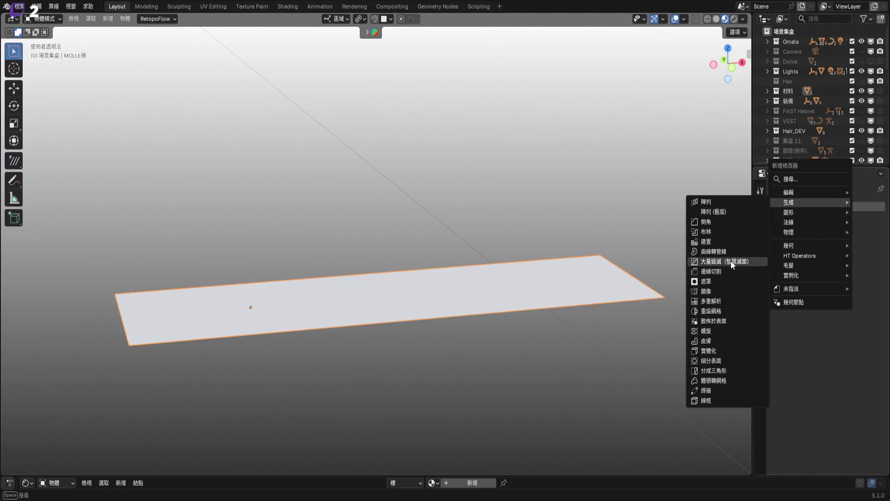
{"action": "left_click", "coordinate": [717, 350]}
{"action": "mouse_move", "coordinate": [482, 309]}
{"action": "middle_mouse_down"}
{"action": "mouse_move", "coordinate": [504, 256]}
{"action": "mouse_move", "coordinate": [529, 241]}
{"action": "mouse_move", "coordinate": [542, 246]}
{"action": "middle_mouse_up"}
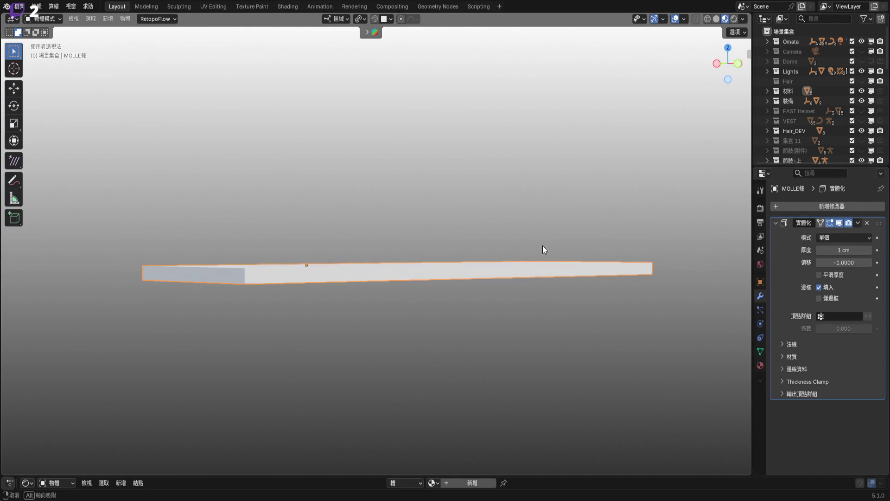
{"action": "mouse_move", "coordinate": [399, 275]}
{"action": "middle_mouse_down", "text": "shift"}
{"action": "mouse_move", "coordinate": [525, 302]}
{"action": "mouse_move", "coordinate": [486, 314]}
{"action": "mouse_move", "coordinate": [483, 305]}
{"action": "middle_mouse_up", "text": "shift"}
{"action": "scroll", "coordinate": [520, 304], "scroll_direction": "down", "scroll_amount": 5}
{"action": "scroll", "coordinate": [600, 298], "scroll_direction": "up", "scroll_amount": 6}
Select MOLLE條.001 and add a Solidify modifier to it
{"action": "scroll", "coordinate": [431, 292], "scroll_direction": "down", "scroll_amount": 5}
{"action": "scroll", "coordinate": [241, 259], "scroll_direction": "up", "scroll_amount": 3}
{"action": "scroll", "coordinate": [251, 197], "scroll_direction": "up", "scroll_amount": 4}
{"action": "scroll", "coordinate": [333, 179], "scroll_direction": "up", "scroll_amount": 3}
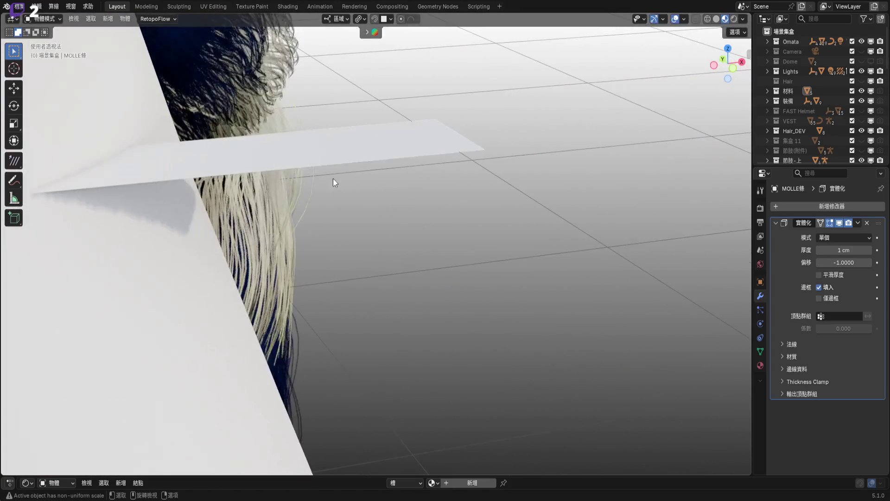
{"action": "left_click", "coordinate": [388, 155]}
{"action": "left_click", "coordinate": [843, 205]}
{"action": "mouse_move", "coordinate": [844, 206]}
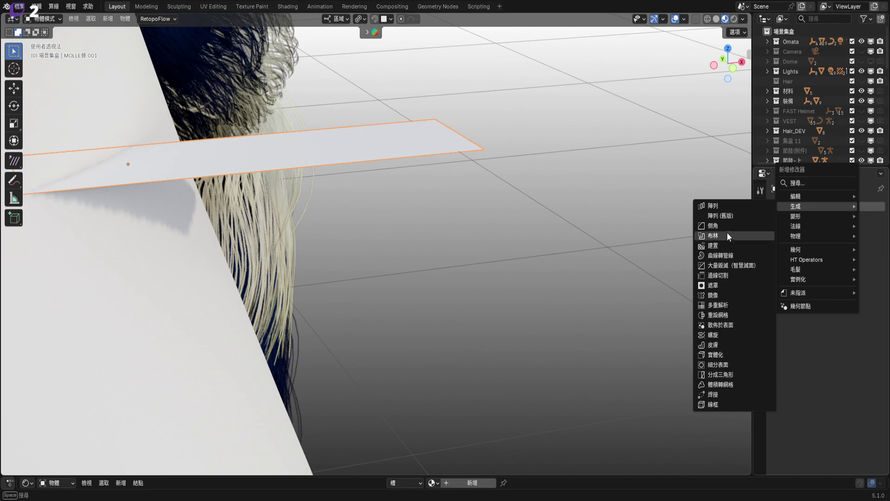
{"action": "left_click", "coordinate": [746, 354]}
Move MOLLE條.001 along the X axis to a new position
{"action": "mouse_move", "coordinate": [463, 190]}
{"action": "middle_mouse_down"}
{"action": "mouse_move", "coordinate": [422, 182]}
{"action": "mouse_move", "coordinate": [551, 186]}
{"action": "mouse_move", "coordinate": [417, 190]}
{"action": "mouse_move", "coordinate": [378, 199]}
{"action": "mouse_move", "coordinate": [380, 213]}
{"action": "middle_mouse_up"}
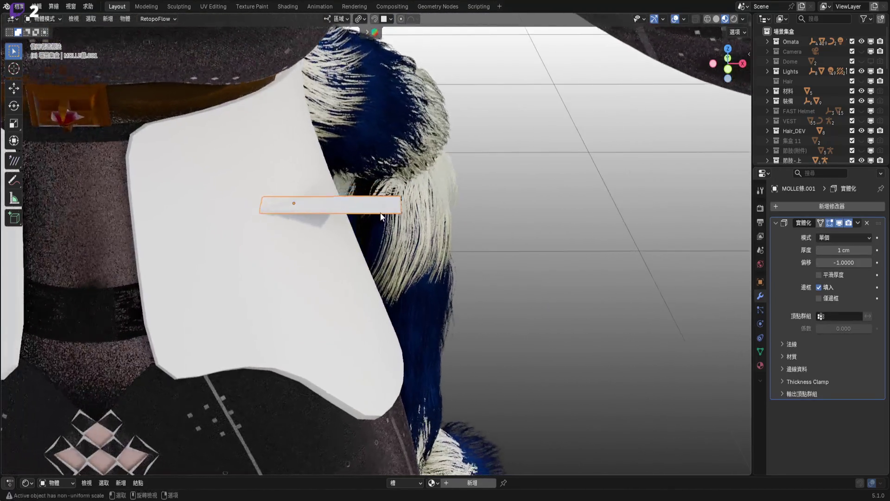
{"action": "key", "text": "g"}
{"action": "key", "text": "x"}
{"action": "left_click", "coordinate": [587, 224]}
{"action": "mouse_move", "coordinate": [587, 224]}
{"action": "middle_mouse_down", "text": "shift"}
{"action": "mouse_move", "coordinate": [449, 222]}
{"action": "mouse_move", "coordinate": [449, 245]}
{"action": "mouse_move", "coordinate": [438, 222]}
{"action": "middle_mouse_up", "text": "shift"}
{"action": "key", "text": "shift+s"}
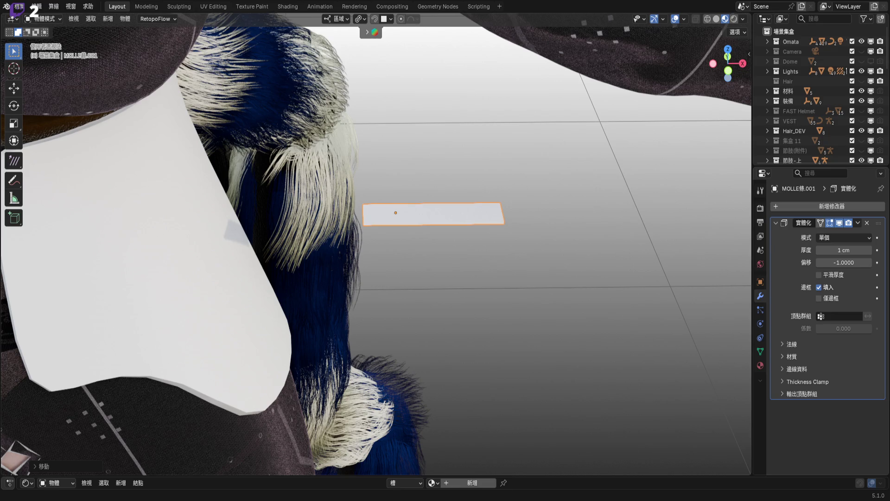
Orbit around the torso and white panel to inspect the solidified strap plate from several angles
{"action": "mouse_move", "coordinate": [418, 222]}
{"action": "middle_mouse_down"}
{"action": "mouse_move", "coordinate": [451, 389]}
{"action": "mouse_move", "coordinate": [489, 391]}
{"action": "mouse_move", "coordinate": [367, 279]}
{"action": "mouse_move", "coordinate": [408, 322]}
{"action": "middle_mouse_up"}
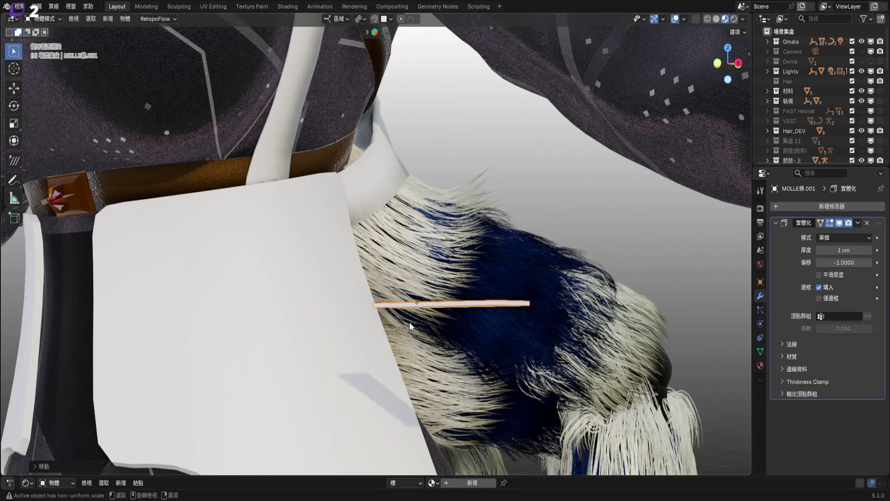
{"action": "mouse_move", "coordinate": [279, 315]}
{"action": "middle_mouse_down"}
{"action": "mouse_move", "coordinate": [471, 208]}
{"action": "mouse_move", "coordinate": [420, 219]}
{"action": "mouse_move", "coordinate": [292, 213]}
{"action": "mouse_move", "coordinate": [434, 230]}
{"action": "mouse_move", "coordinate": [374, 255]}
{"action": "mouse_move", "coordinate": [454, 278]}
{"action": "mouse_move", "coordinate": [513, 235]}
{"action": "mouse_move", "coordinate": [575, 234]}
{"action": "mouse_move", "coordinate": [480, 242]}
{"action": "mouse_move", "coordinate": [490, 284]}
{"action": "middle_mouse_up"}
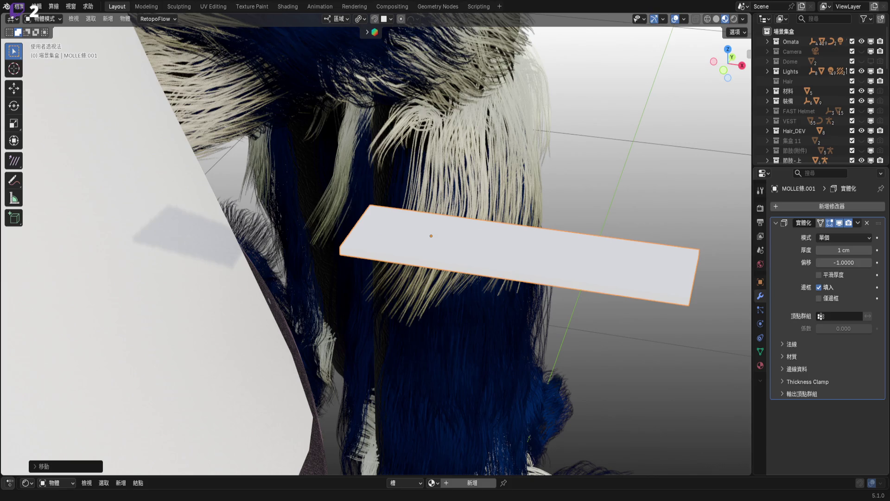
{"action": "mouse_move", "coordinate": [703, 286]}
{"action": "middle_mouse_down"}
{"action": "mouse_move", "coordinate": [627, 295]}
{"action": "mouse_move", "coordinate": [458, 255]}
{"action": "middle_mouse_up"}
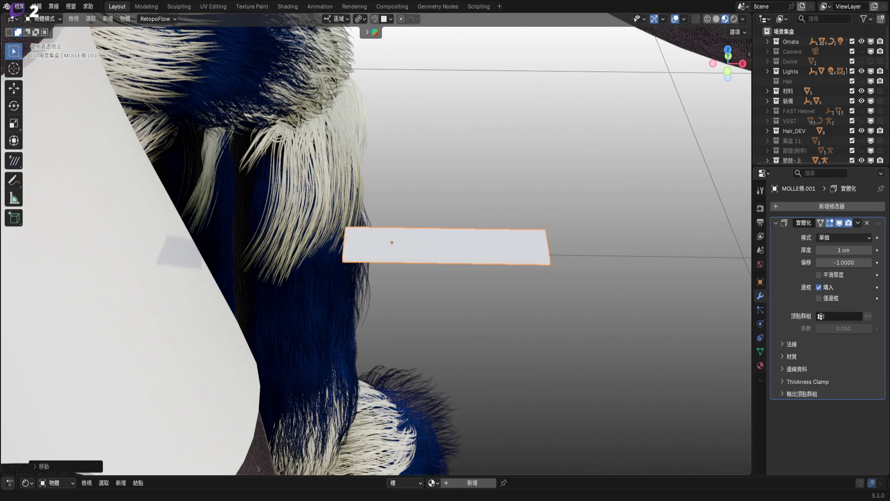
{"action": "mouse_move", "coordinate": [557, 251]}
{"action": "middle_mouse_down"}
{"action": "mouse_move", "coordinate": [581, 270]}
{"action": "mouse_move", "coordinate": [550, 244]}
{"action": "mouse_move", "coordinate": [556, 263]}
{"action": "mouse_move", "coordinate": [505, 300]}
{"action": "middle_mouse_up"}
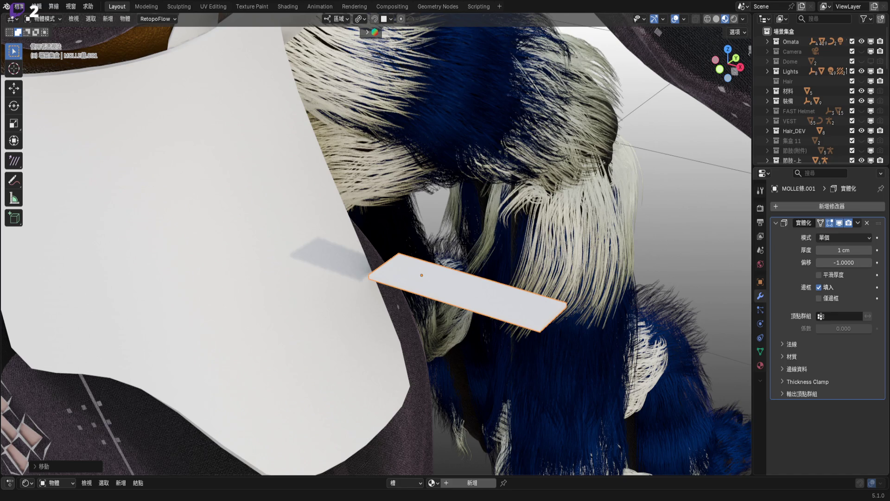
{"action": "middle_click_drag", "start_coordinate": [536, 281], "coordinate": [377, 193]}
{"action": "scroll", "coordinate": [463, 261], "scroll_direction": "down", "scroll_amount": 5}
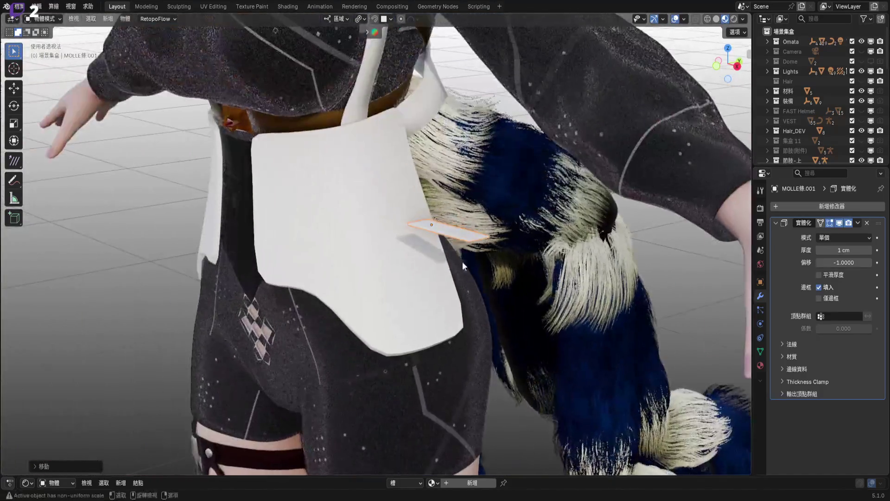
{"action": "scroll", "coordinate": [453, 225], "scroll_direction": "up", "scroll_amount": 5}
View the plate edge-on in Right Ortho, starting and then cancelling a rotation
{"action": "key", "text": "KP_3"}
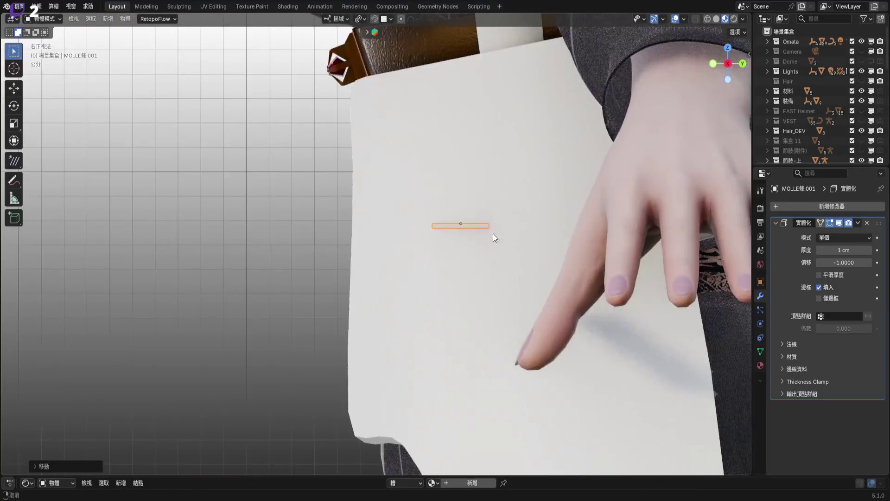
{"action": "key", "text": "r"}
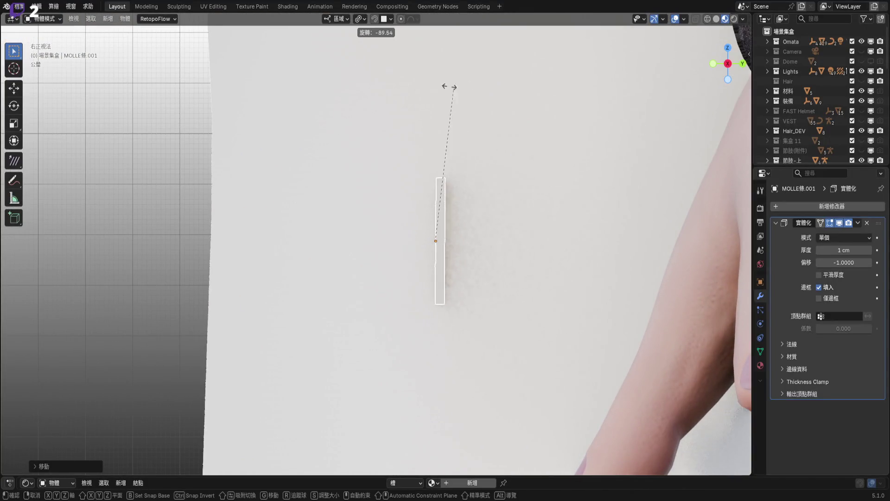
{"action": "right_click", "coordinate": [455, 101]}
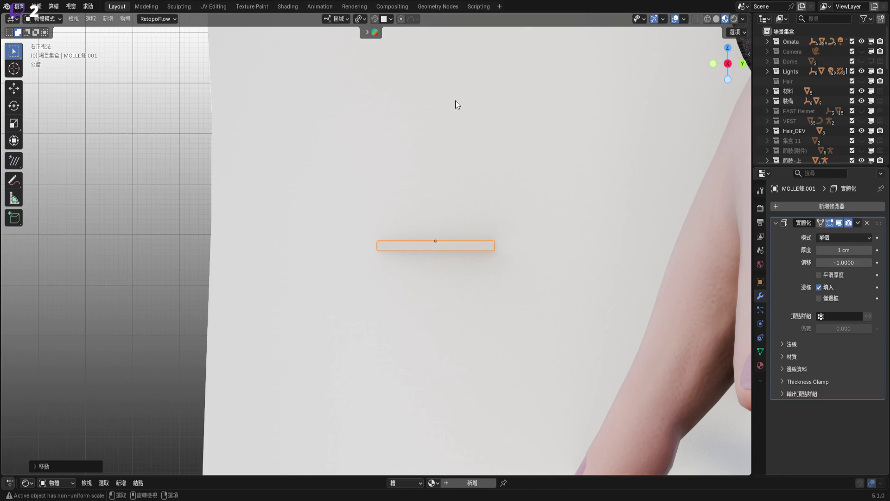
{"action": "scroll", "coordinate": [499, 202], "scroll_direction": "up", "scroll_amount": 2}
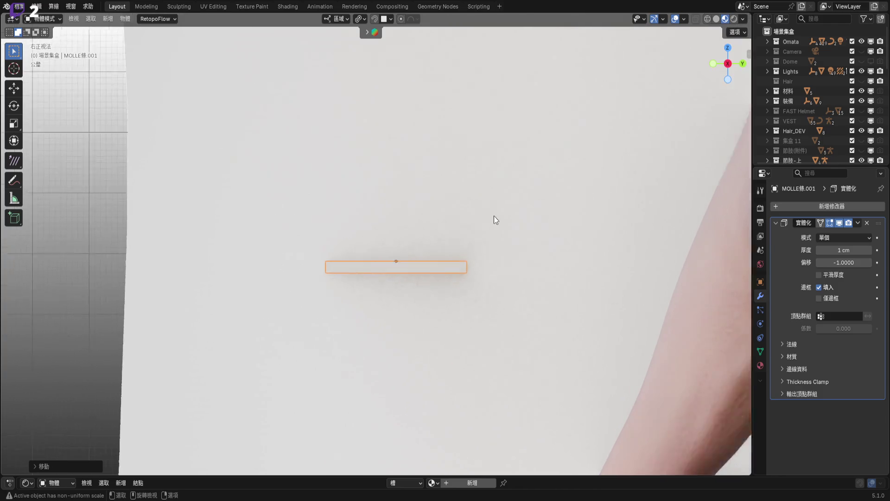
{"action": "scroll", "coordinate": [517, 182], "scroll_direction": "down", "scroll_amount": 4}
{"action": "mouse_move", "coordinate": [487, 190]}
{"action": "middle_mouse_down", "text": "shift"}
{"action": "mouse_move", "coordinate": [485, 228]}
{"action": "mouse_move", "coordinate": [427, 241]}
{"action": "mouse_move", "coordinate": [577, 257]}
{"action": "mouse_move", "coordinate": [358, 257]}
{"action": "middle_mouse_up", "text": "shift"}
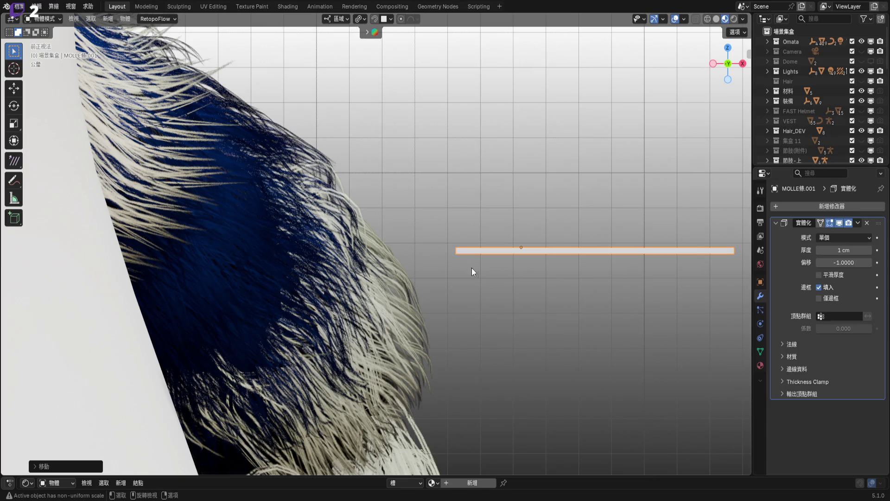
Rotate the strap plate 90° about the X axis with rx90
{"action": "scroll", "coordinate": [471, 268], "scroll_direction": "down", "scroll_amount": 3, "text": "ctrl"}
{"action": "type", "text": "r"}
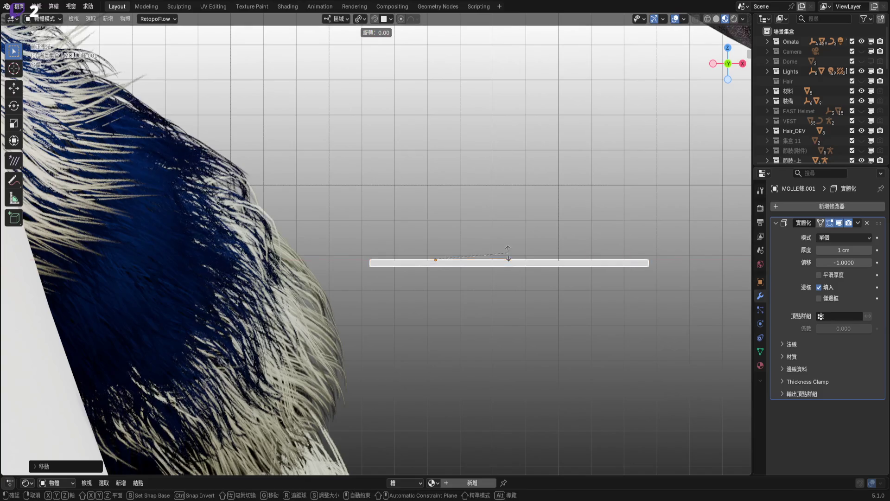
{"action": "type", "text": "x90"}
{"action": "key", "text": "Return"}
{"action": "scroll", "coordinate": [475, 271], "scroll_direction": "up", "scroll_amount": 3}
{"action": "scroll", "coordinate": [404, 256], "scroll_direction": "down", "scroll_amount": 5}
Switch back to perspective view and orbit around the upright strap plate
{"action": "key", "text": "KP_5"}
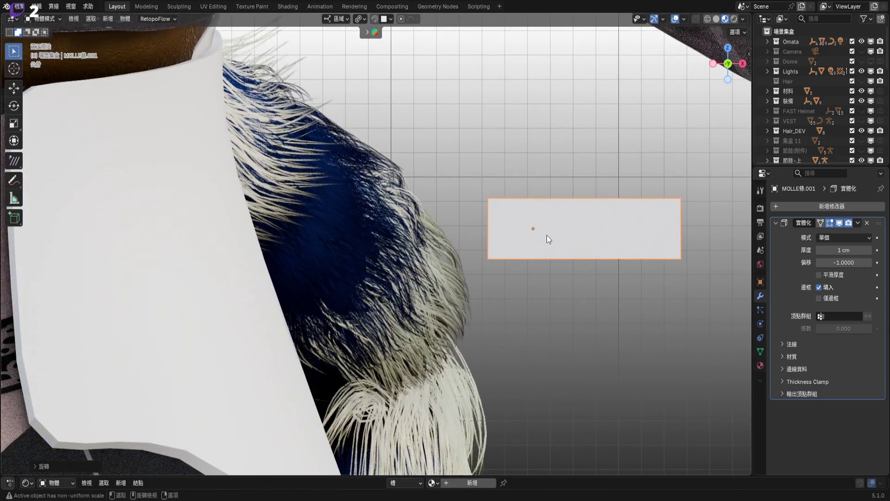
{"action": "middle_click_drag", "start_coordinate": [547, 235], "coordinate": [435, 232], "text": "shift"}
{"action": "scroll", "coordinate": [435, 232], "scroll_direction": "down", "scroll_amount": 7}
{"action": "scroll", "coordinate": [403, 244], "scroll_direction": "up", "scroll_amount": 5}
{"action": "mouse_move", "coordinate": [621, 257]}
{"action": "middle_mouse_down"}
{"action": "mouse_move", "coordinate": [492, 257]}
{"action": "mouse_move", "coordinate": [441, 269]}
{"action": "mouse_move", "coordinate": [503, 260]}
{"action": "mouse_move", "coordinate": [497, 269]}
{"action": "mouse_move", "coordinate": [508, 247]}
{"action": "middle_mouse_up"}
{"action": "scroll", "coordinate": [503, 261], "scroll_direction": "up", "scroll_amount": 4}
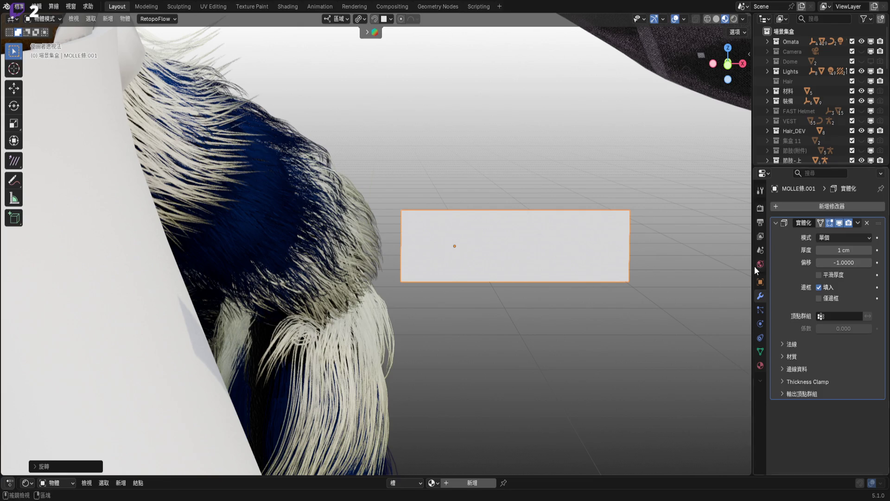
Switch to Front Orthographic view and frame the white collar panels and MOLLE strap plane
{"action": "mouse_move", "coordinate": [472, 252]}
{"action": "middle_mouse_down"}
{"action": "mouse_move", "coordinate": [527, 235]}
{"action": "mouse_move", "coordinate": [508, 227]}
{"action": "middle_mouse_up"}
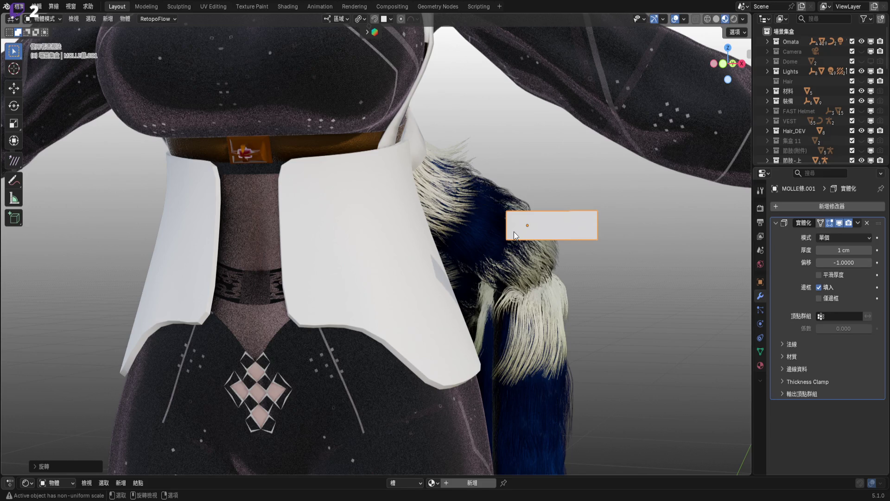
{"action": "mouse_move", "coordinate": [313, 204]}
{"action": "middle_mouse_down"}
{"action": "mouse_move", "coordinate": [391, 207]}
{"action": "mouse_move", "coordinate": [320, 241]}
{"action": "mouse_move", "coordinate": [390, 267]}
{"action": "mouse_move", "coordinate": [378, 179]}
{"action": "mouse_move", "coordinate": [389, 169]}
{"action": "mouse_move", "coordinate": [414, 177]}
{"action": "mouse_move", "coordinate": [284, 183]}
{"action": "mouse_move", "coordinate": [408, 172]}
{"action": "mouse_move", "coordinate": [373, 216]}
{"action": "mouse_move", "coordinate": [499, 202]}
{"action": "mouse_move", "coordinate": [548, 213]}
{"action": "middle_mouse_up"}
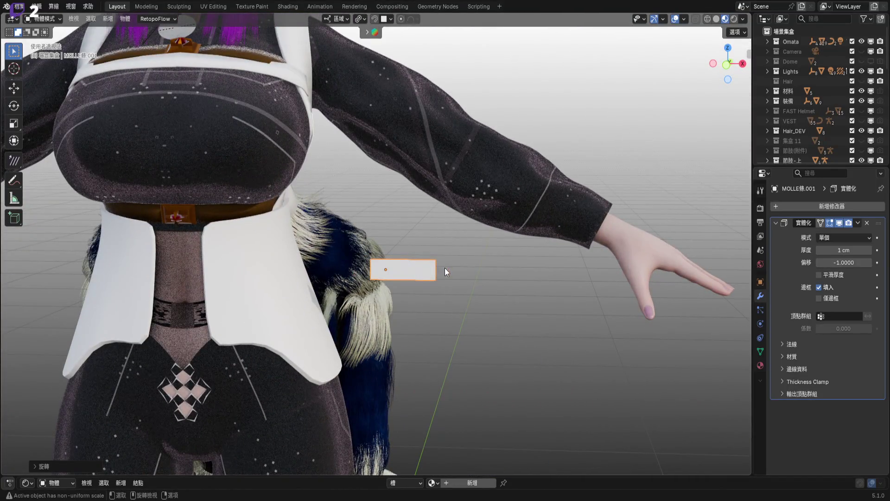
{"action": "key", "text": "KP_1"}
{"action": "middle_click_drag", "start_coordinate": [399, 252], "coordinate": [562, 268], "text": "shift"}
{"action": "scroll", "coordinate": [530, 261], "scroll_direction": "up", "scroll_amount": 3}
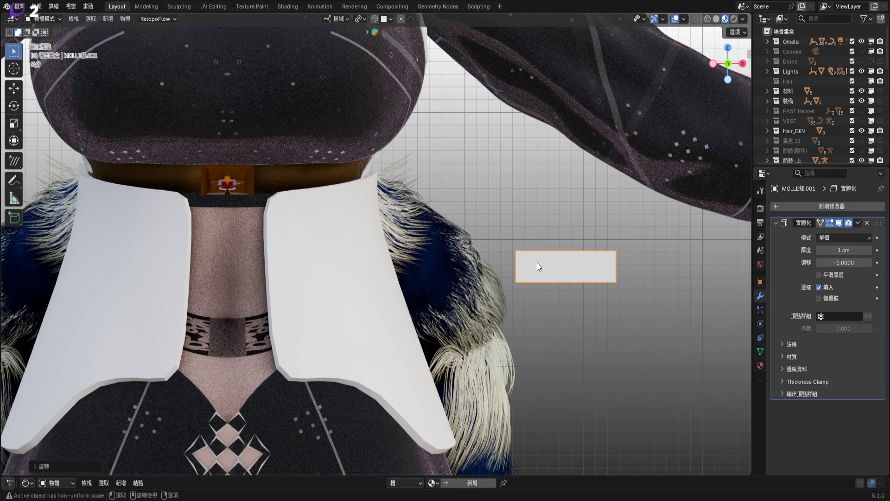
{"action": "middle_click_drag", "start_coordinate": [405, 285], "coordinate": [443, 237], "text": "shift"}
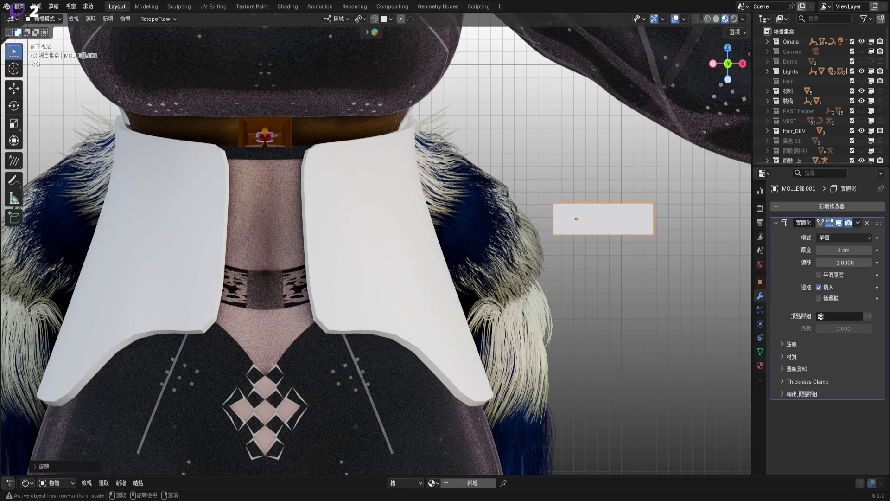
Select the white plate 圖形.001, orbit around it, and enter Edit Mode
{"action": "left_click", "coordinate": [403, 231]}
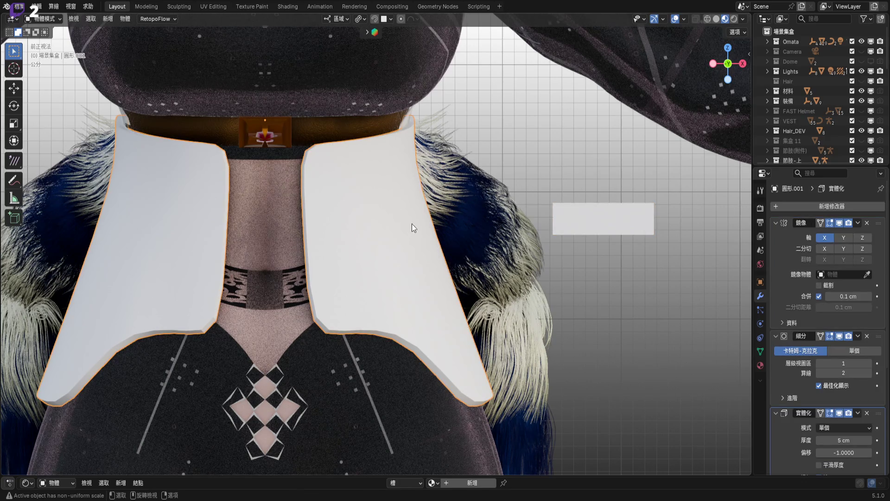
{"action": "mouse_move", "coordinate": [390, 229]}
{"action": "middle_mouse_down"}
{"action": "mouse_move", "coordinate": [337, 230]}
{"action": "mouse_move", "coordinate": [326, 219]}
{"action": "mouse_move", "coordinate": [486, 296]}
{"action": "mouse_move", "coordinate": [380, 274]}
{"action": "middle_mouse_up"}
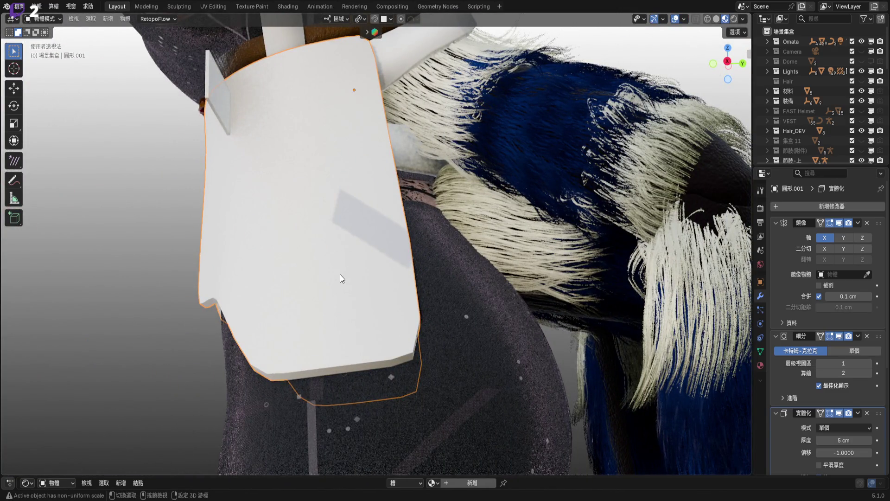
{"action": "mouse_move", "coordinate": [382, 265]}
{"action": "middle_mouse_down"}
{"action": "mouse_move", "coordinate": [399, 266]}
{"action": "mouse_move", "coordinate": [334, 284]}
{"action": "mouse_move", "coordinate": [446, 272]}
{"action": "mouse_move", "coordinate": [393, 264]}
{"action": "mouse_move", "coordinate": [373, 209]}
{"action": "mouse_move", "coordinate": [497, 211]}
{"action": "mouse_move", "coordinate": [503, 202]}
{"action": "mouse_move", "coordinate": [507, 223]}
{"action": "mouse_move", "coordinate": [416, 257]}
{"action": "mouse_move", "coordinate": [393, 237]}
{"action": "mouse_move", "coordinate": [478, 249]}
{"action": "mouse_move", "coordinate": [441, 242]}
{"action": "middle_mouse_up"}
{"action": "key", "text": "Tab"}
{"action": "scroll", "coordinate": [415, 249], "scroll_direction": "down", "scroll_amount": 5}
{"action": "scroll", "coordinate": [421, 234], "scroll_direction": "up", "scroll_amount": 3}
Select the whole plate mesh and unwrap it with the Conformal method in UV Editing
{"action": "key", "text": "a"}
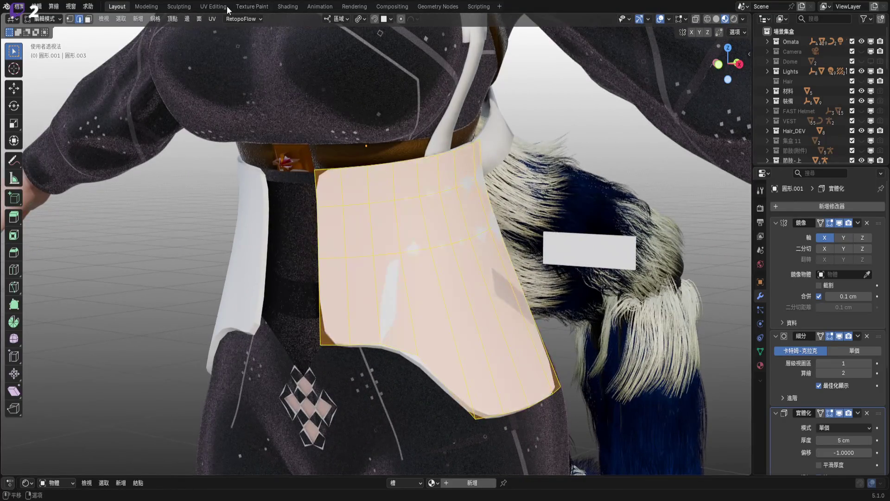
{"action": "left_click", "coordinate": [213, 6]}
{"action": "scroll", "coordinate": [152, 257], "scroll_direction": "down", "scroll_amount": 10}
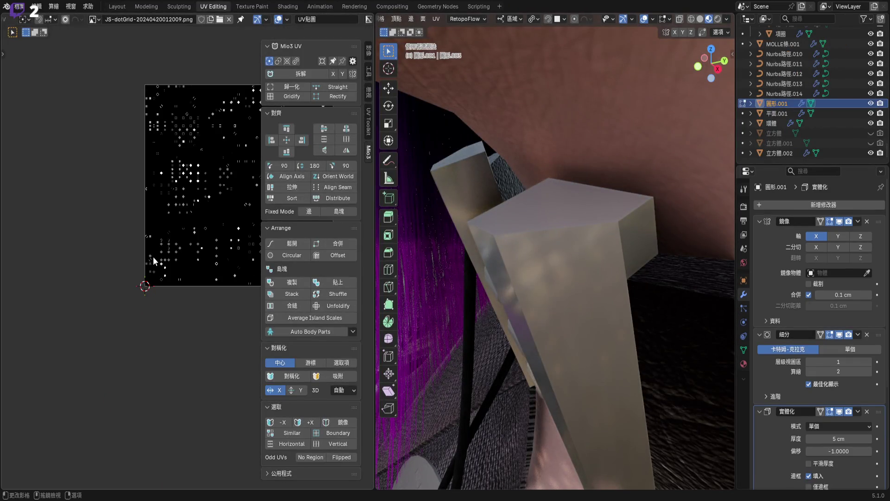
{"action": "middle_click_drag", "start_coordinate": [536, 270], "coordinate": [558, 288]}
{"action": "scroll", "coordinate": [558, 288], "scroll_direction": "down", "scroll_amount": 8}
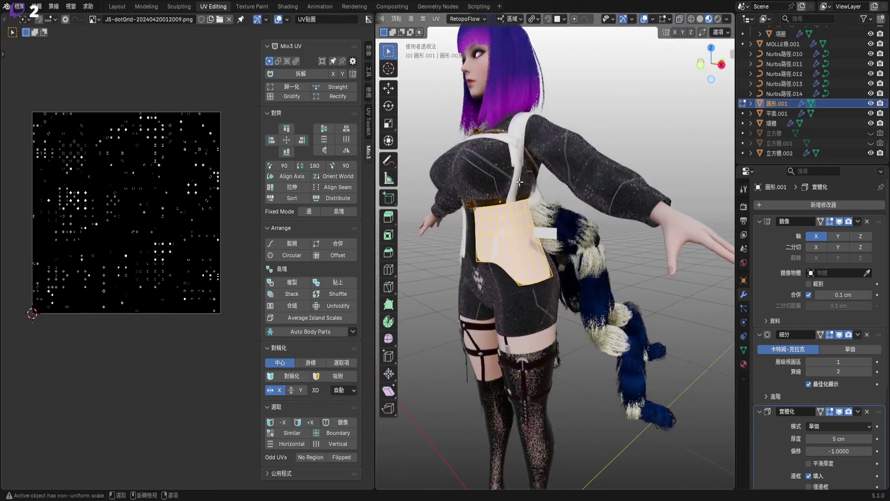
{"action": "scroll", "coordinate": [542, 264], "scroll_direction": "up", "scroll_amount": 10}
{"action": "key", "text": "u"}
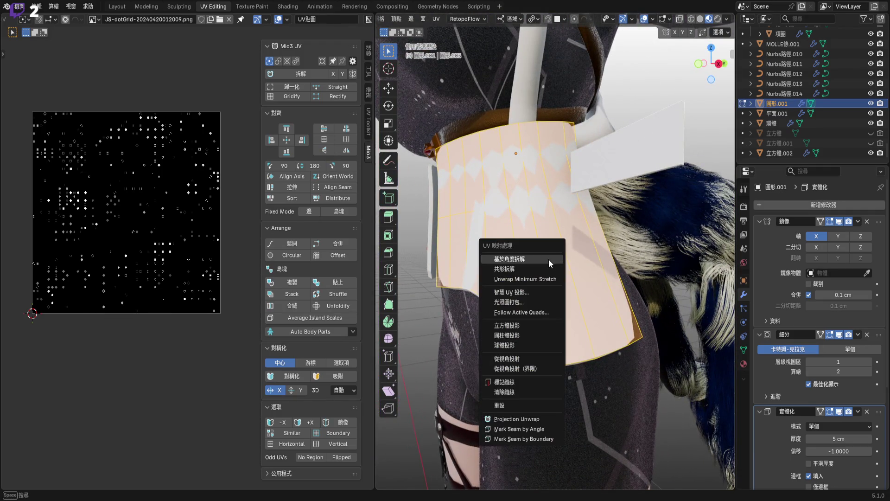
{"action": "left_click", "coordinate": [546, 267]}
{"action": "scroll", "coordinate": [157, 241], "scroll_direction": "up", "scroll_amount": 2}
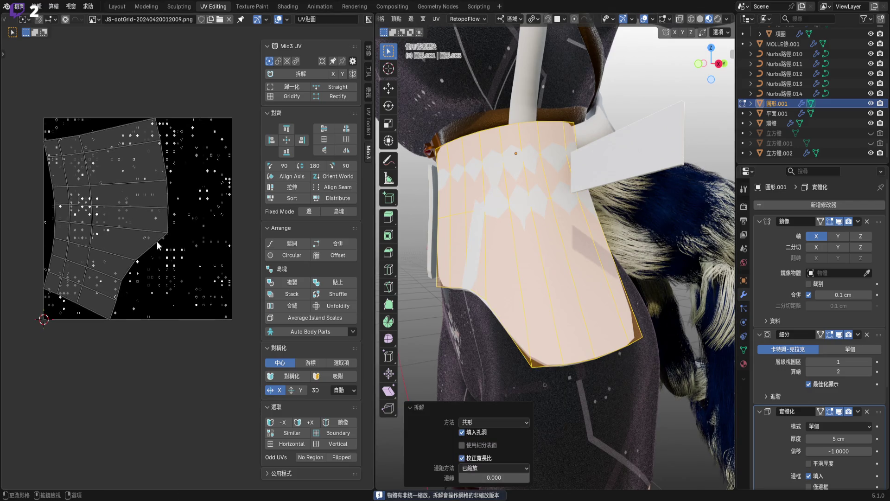
{"action": "key", "text": "a"}
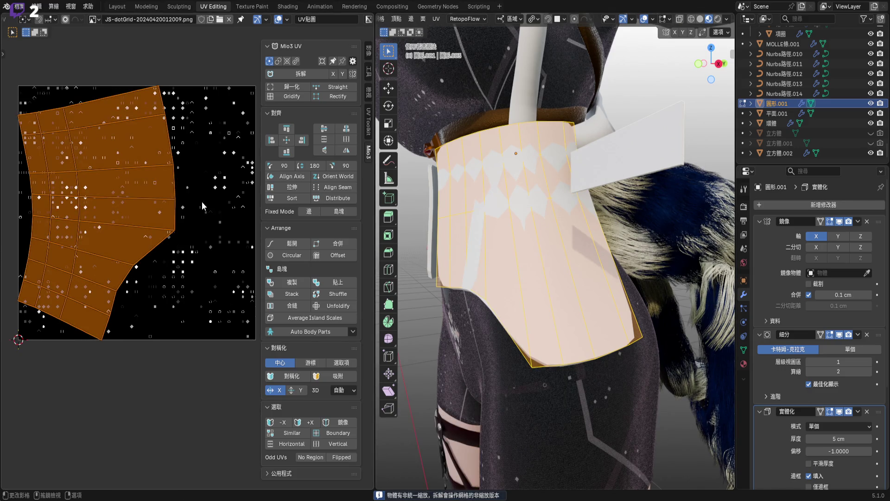
Return to the Layout workspace and select the small strap rectangle
{"action": "left_click", "coordinate": [117, 7]}
{"action": "mouse_move", "coordinate": [560, 219]}
{"action": "middle_mouse_down"}
{"action": "mouse_move", "coordinate": [474, 230]}
{"action": "mouse_move", "coordinate": [581, 213]}
{"action": "middle_mouse_up"}
{"action": "left_click", "coordinate": [580, 214]}
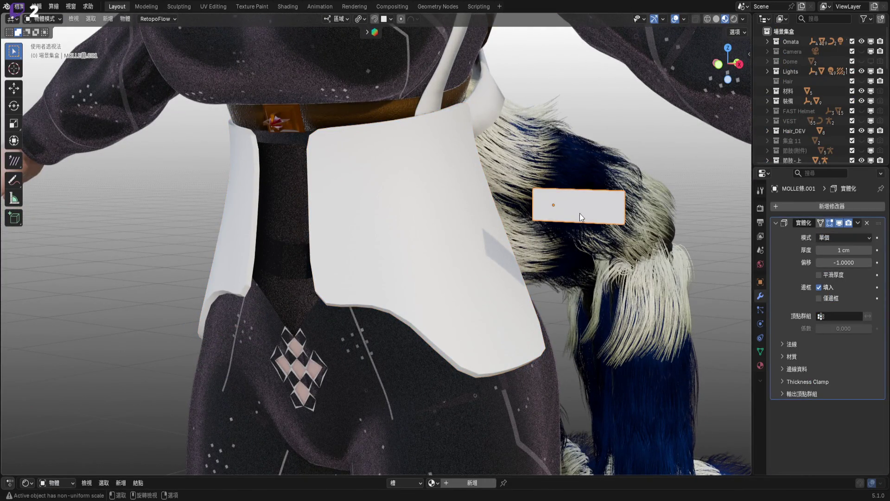
Snap the 3D cursor to the centre of the strap rectangle
{"action": "mouse_move", "coordinate": [580, 213]}
{"action": "middle_mouse_down"}
{"action": "mouse_move", "coordinate": [565, 201]}
{"action": "mouse_move", "coordinate": [516, 198]}
{"action": "middle_mouse_up"}
{"action": "scroll", "coordinate": [560, 210], "scroll_direction": "up", "scroll_amount": 5}
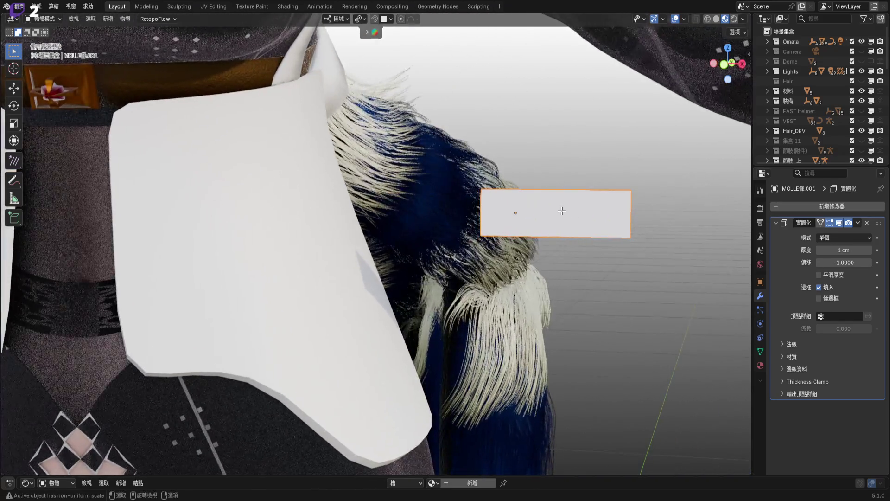
{"action": "key", "text": "Tab"}
{"action": "scroll", "coordinate": [561, 211], "scroll_direction": "up", "scroll_amount": 3}
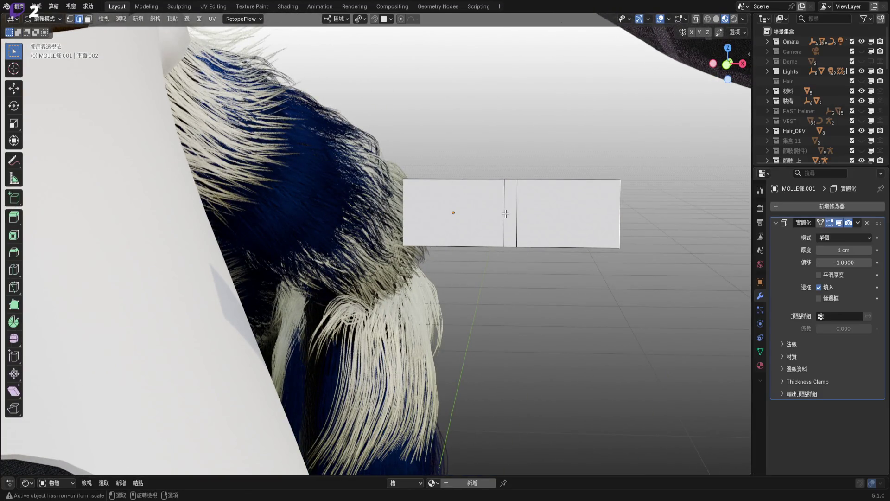
{"action": "key", "text": "Tab"}
{"action": "key", "text": "shift+s"}
{"action": "left_click", "coordinate": [526, 252]}
Apply all transforms to the strap rectangle
{"action": "key", "text": "shift+a"}
{"action": "middle_click_drag", "start_coordinate": [545, 136], "coordinate": [555, 166]}
{"action": "key", "text": "ctrl+a"}
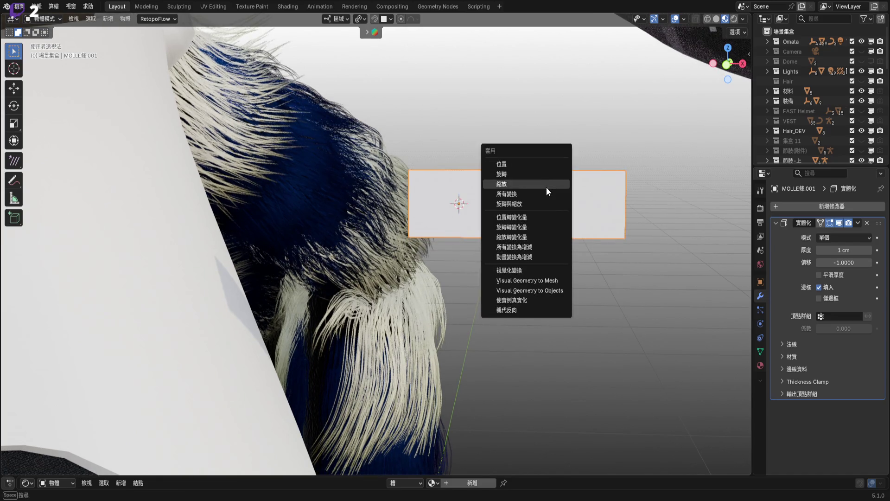
{"action": "left_click", "coordinate": [727, 65]}
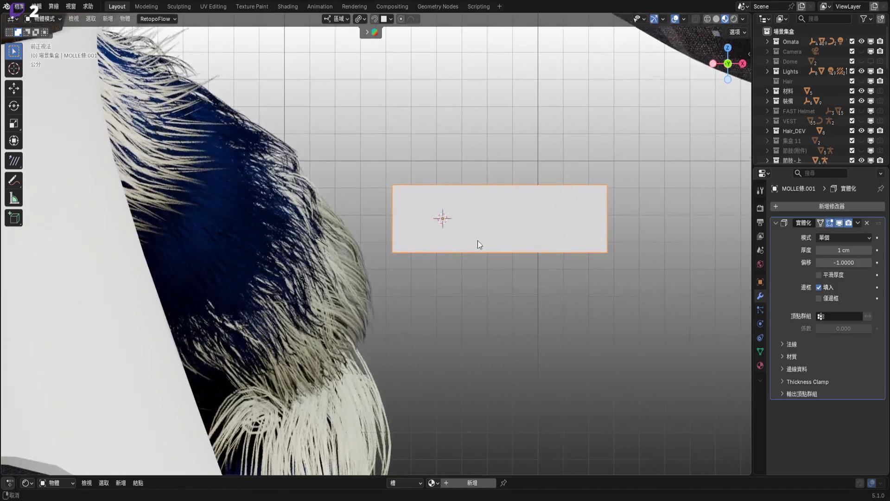
{"action": "scroll", "coordinate": [511, 218], "scroll_direction": "up", "scroll_amount": 1}
{"action": "key", "text": "ctrl+a"}
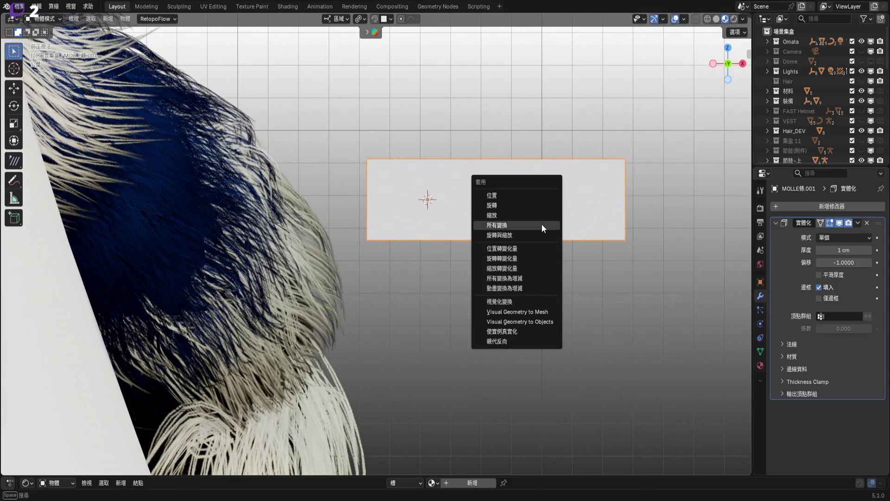
{"action": "left_click", "coordinate": [542, 224]}
Snap the 3D cursor onto the strap rectangle's edge in Edit Mode
{"action": "middle_click_drag", "start_coordinate": [520, 213], "coordinate": [556, 213], "text": "shift"}
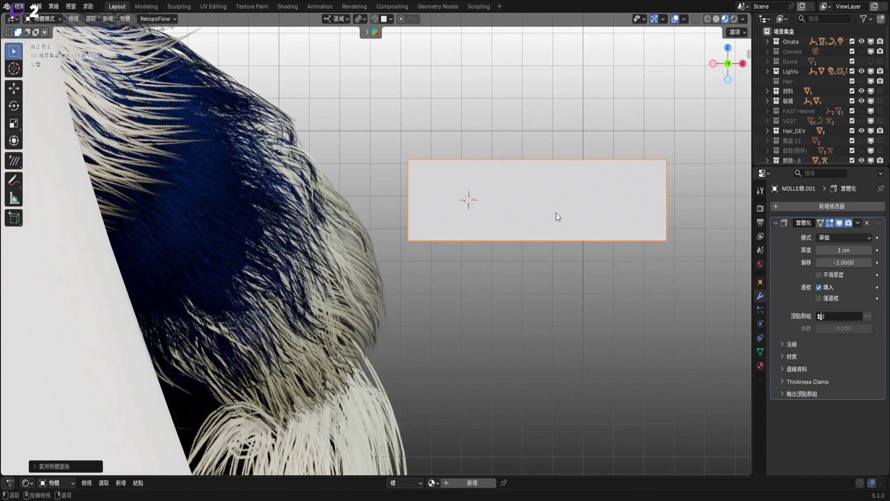
{"action": "right_click", "coordinate": [555, 212]}
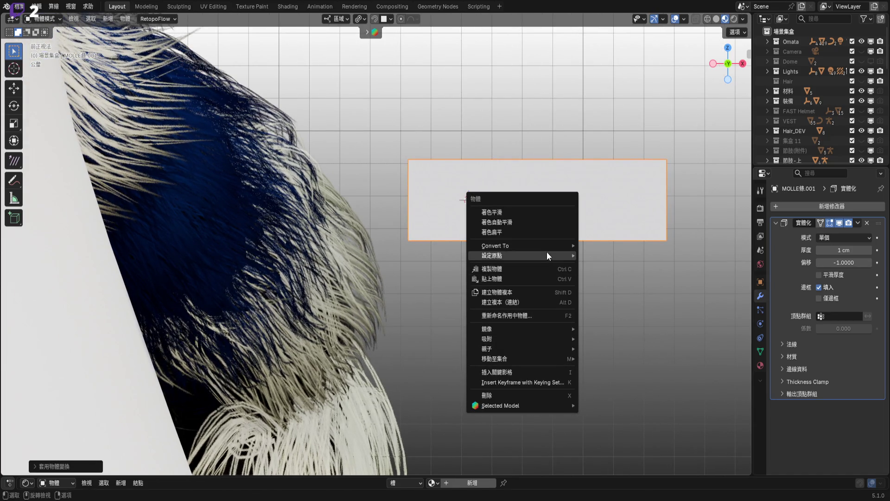
{"action": "mouse_move", "coordinate": [547, 253]}
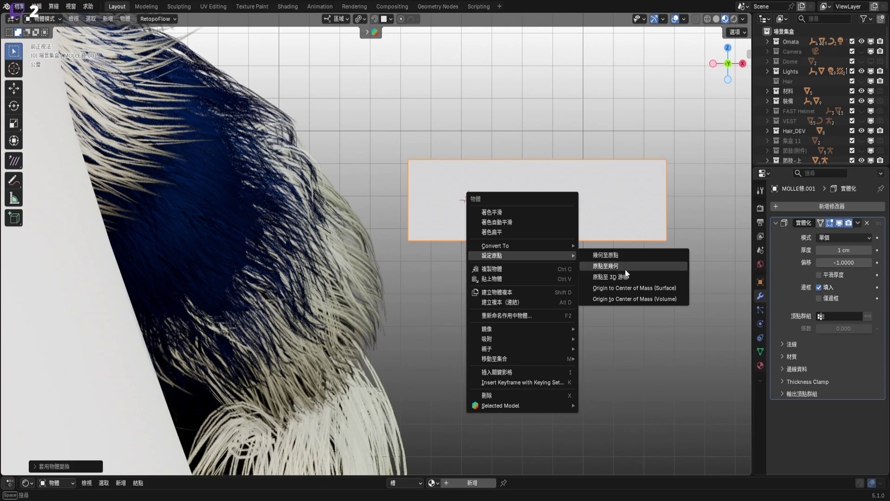
{"action": "scroll", "coordinate": [494, 215], "scroll_direction": "up", "scroll_amount": 2}
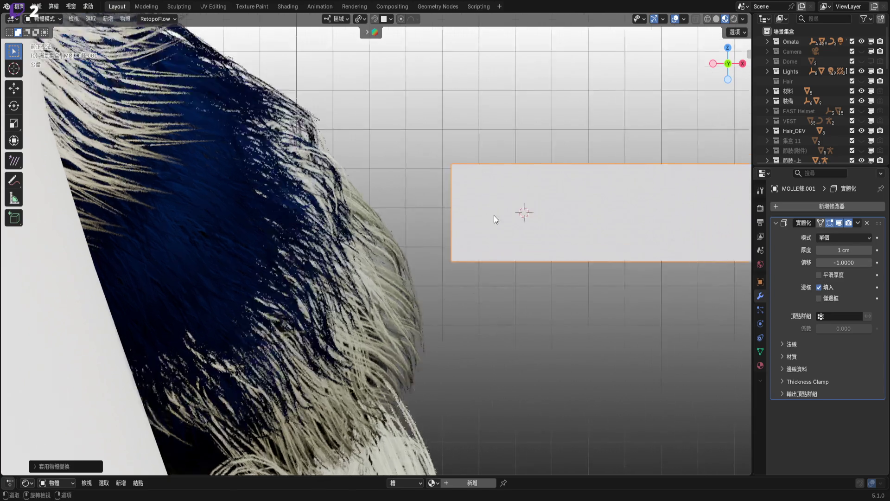
{"action": "key", "text": "Tab"}
{"action": "key", "text": "shift+s"}
{"action": "left_click", "coordinate": [510, 258]}
{"action": "key", "text": "Tab"}
Set the MOLLE條.001 origin to the 3D cursor at its left edge, then bring up the Add menu
{"action": "middle_click_drag", "start_coordinate": [519, 218], "coordinate": [491, 214], "text": "shift"}
{"action": "right_click", "coordinate": [492, 214]}
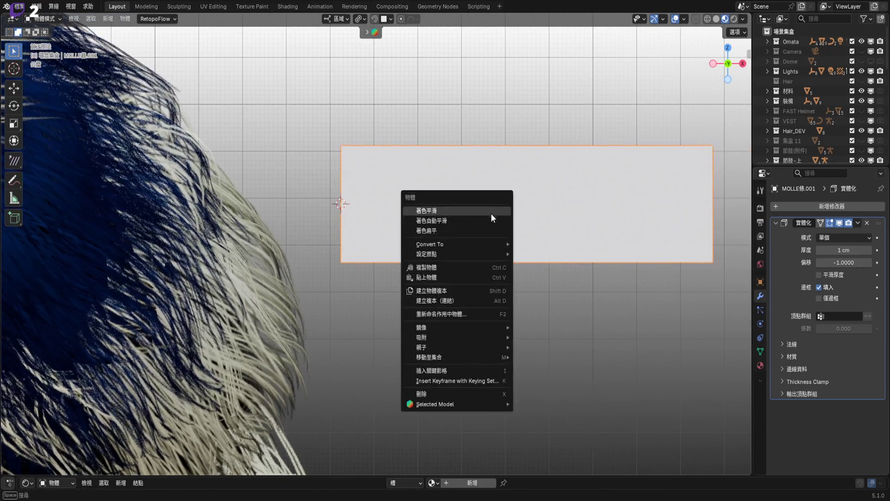
{"action": "mouse_move", "coordinate": [501, 254]}
{"action": "left_click", "coordinate": [543, 275]}
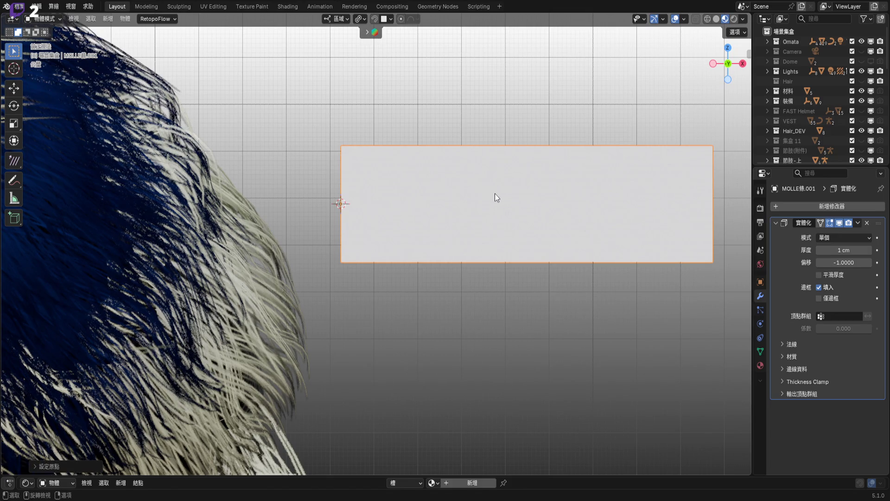
{"action": "key", "text": "KP_5"}
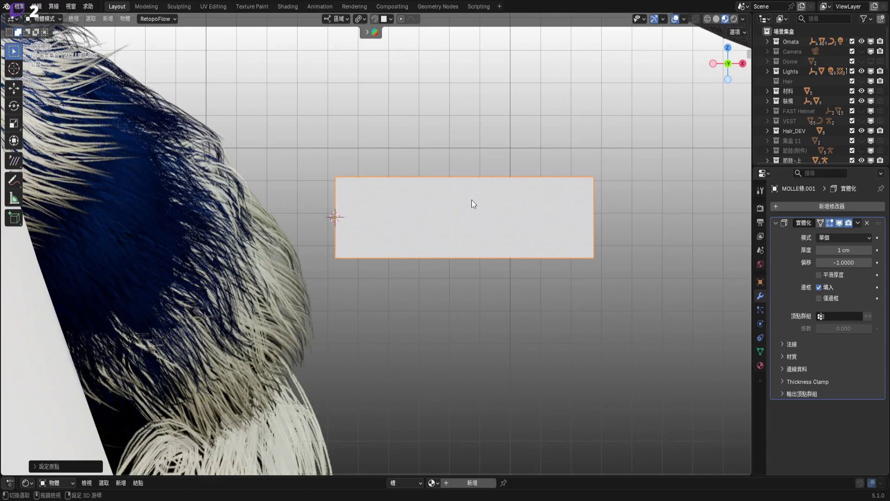
{"action": "key", "text": "shift+a"}
Add a NURBS path and scale it down
{"action": "mouse_move", "coordinate": [482, 211]}
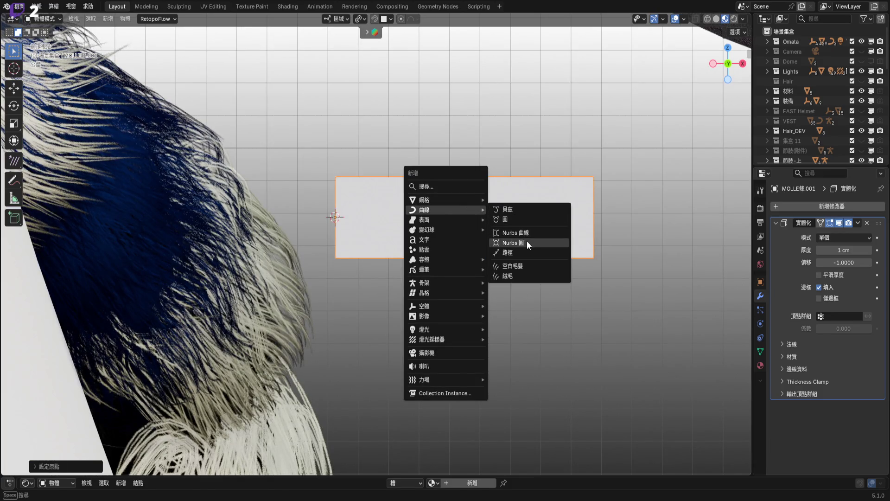
{"action": "left_click", "coordinate": [530, 252]}
{"action": "key", "text": "KP_5"}
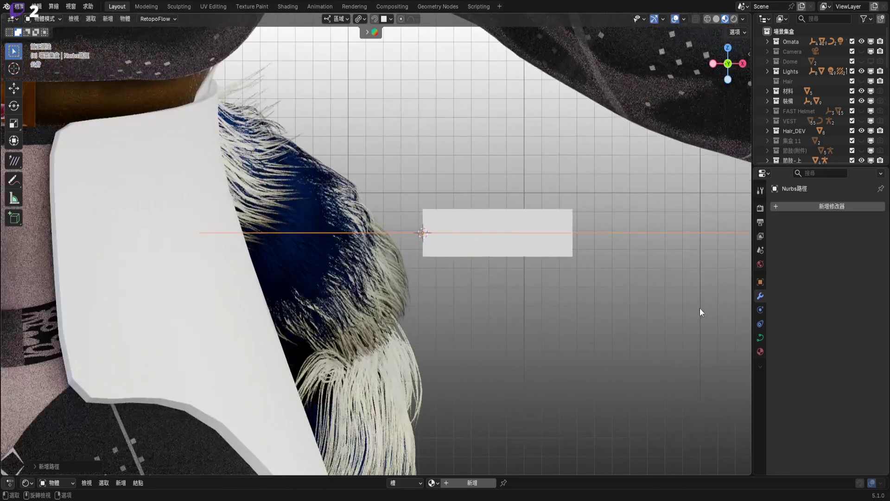
{"action": "key", "text": "s"}
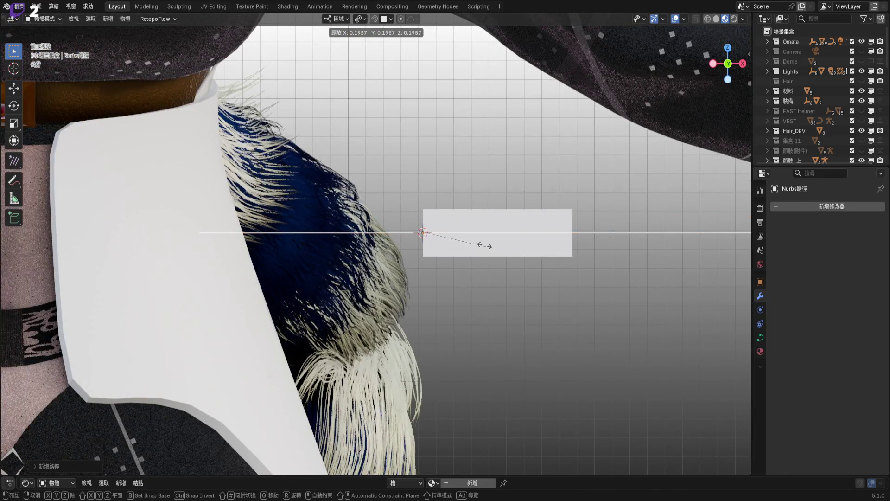
{"action": "left_click", "coordinate": [440, 239]}
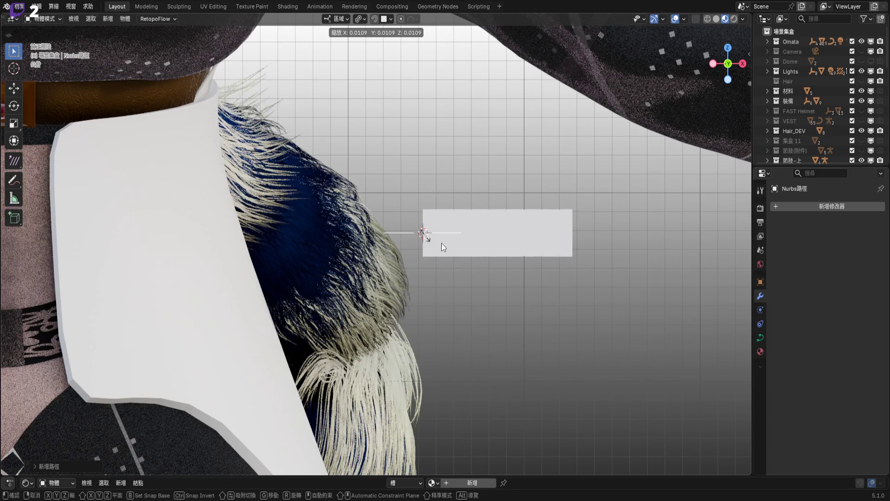
Set the NURBS path's origin to the 3D cursor
{"action": "key", "text": "Tab"}
{"action": "scroll", "coordinate": [421, 236], "scroll_direction": "up", "scroll_amount": 5}
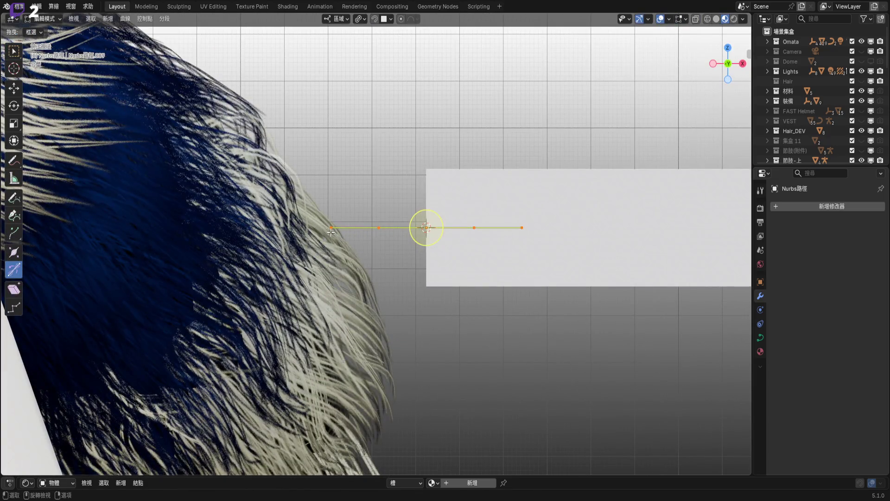
{"action": "middle_click_drag", "start_coordinate": [422, 236], "coordinate": [388, 231], "text": "shift"}
{"action": "key", "text": "shift+s"}
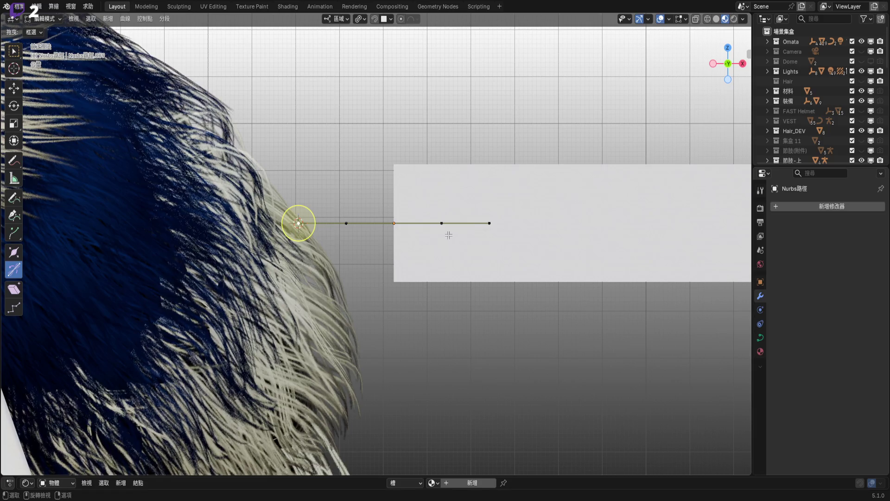
{"action": "key", "text": "Tab"}
{"action": "right_click", "coordinate": [371, 232]}
{"action": "mouse_move", "coordinate": [371, 231]}
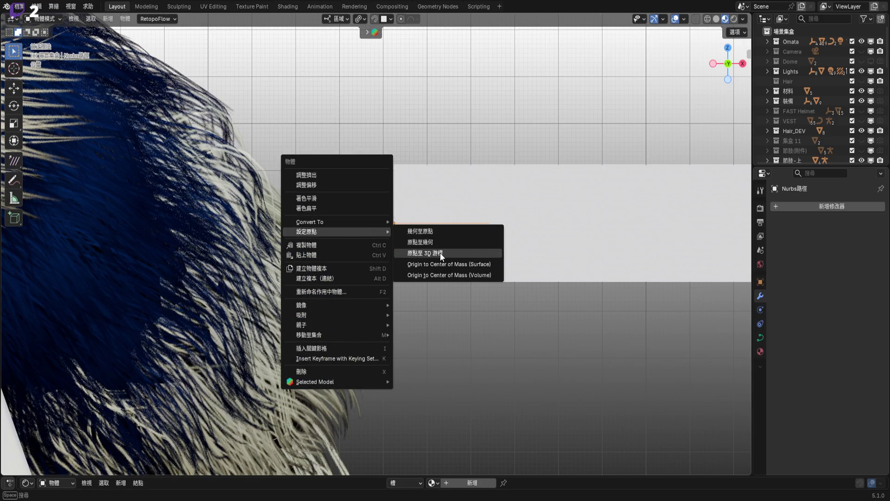
{"action": "left_click", "coordinate": [440, 252]}
Snap the 3D cursor to the MOLLE strip's left edge and move the path onto it
{"action": "left_click", "coordinate": [556, 232]}
{"action": "middle_click_drag", "start_coordinate": [555, 229], "coordinate": [525, 225], "text": "shift"}
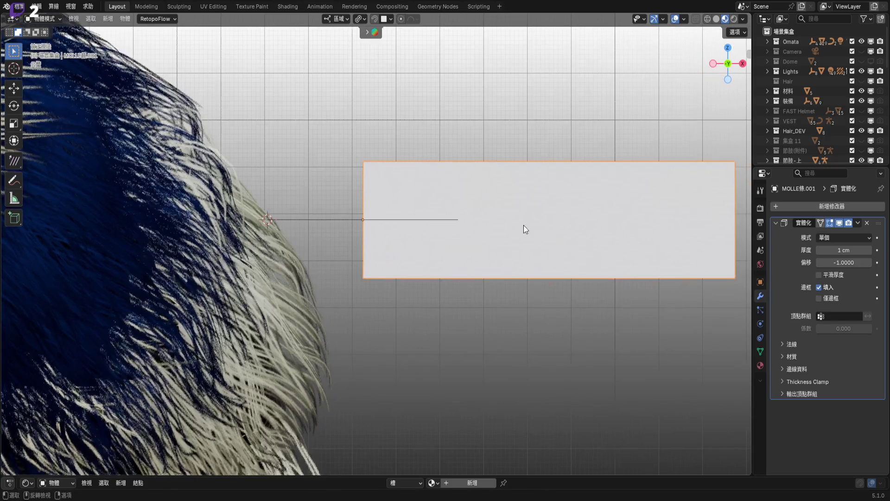
{"action": "key", "text": "shift+s"}
{"action": "left_click", "coordinate": [341, 224]}
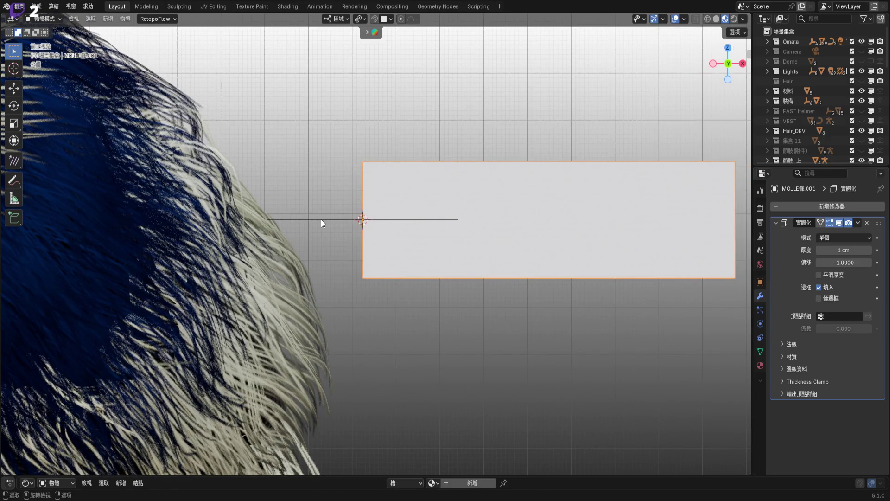
{"action": "left_click", "coordinate": [321, 219]}
{"action": "right_click", "coordinate": [321, 219]}
{"action": "mouse_move", "coordinate": [318, 302]}
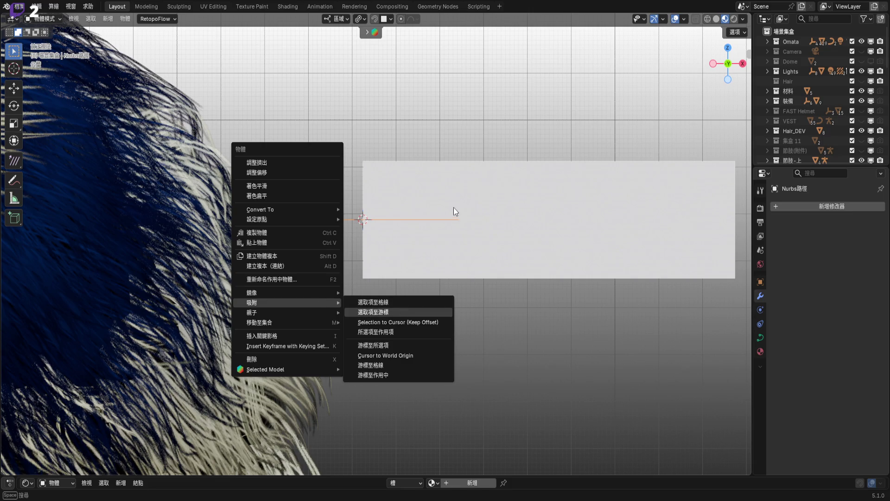
{"action": "left_click", "coordinate": [402, 309]}
Return to front view and select a vertical edge of the MOLLE strip in Edit Mode
{"action": "mouse_move", "coordinate": [364, 245]}
{"action": "middle_mouse_down"}
{"action": "mouse_move", "coordinate": [400, 246]}
{"action": "mouse_move", "coordinate": [427, 269]}
{"action": "mouse_move", "coordinate": [326, 255]}
{"action": "mouse_move", "coordinate": [731, 63]}
{"action": "middle_mouse_up"}
{"action": "scroll", "coordinate": [416, 265], "scroll_direction": "down", "scroll_amount": 5}
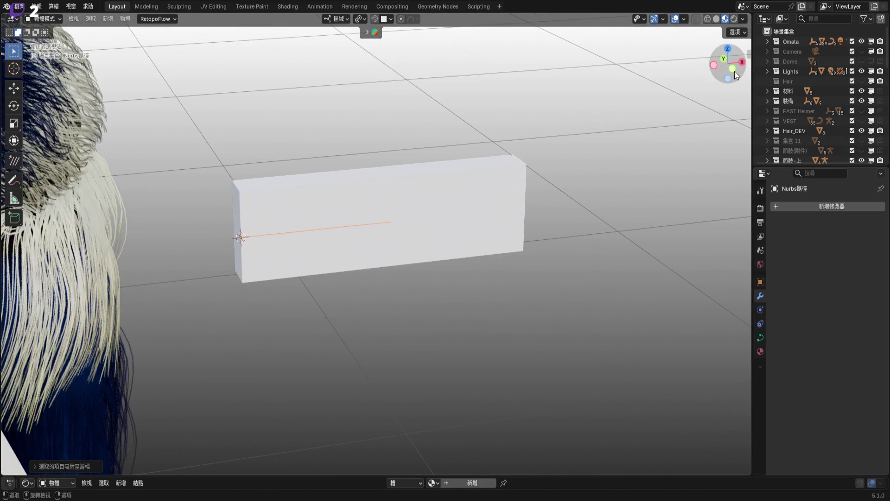
{"action": "left_click", "coordinate": [733, 69]}
{"action": "left_click", "coordinate": [463, 227]}
{"action": "middle_click_drag", "start_coordinate": [463, 227], "coordinate": [513, 222], "text": "shift"}
{"action": "scroll", "coordinate": [513, 222], "scroll_direction": "up", "scroll_amount": 1}
{"action": "key", "text": "Tab"}
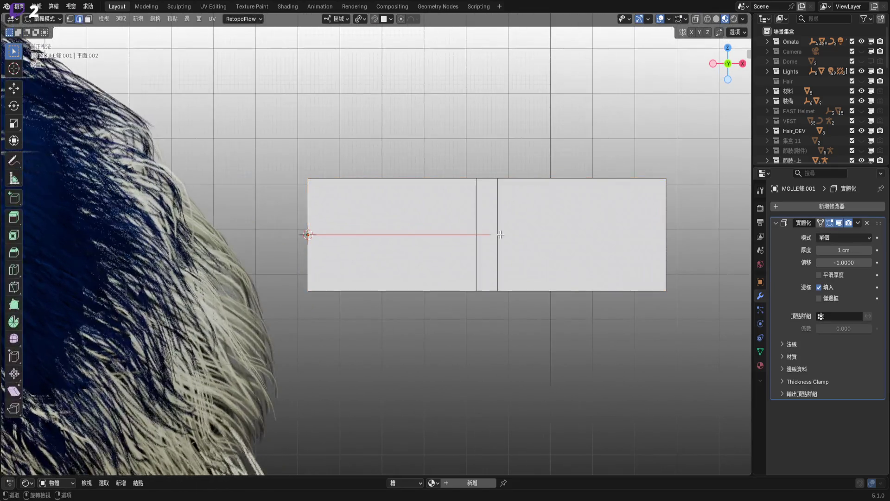
{"action": "scroll", "coordinate": [500, 234], "scroll_direction": "up", "scroll_amount": 4}
{"action": "left_click", "coordinate": [469, 213], "text": "shift"}
Snap the 3D cursor to the selected strip edge, clear the selection and exit Edit Mode
{"action": "key", "text": "shift+s"}
{"action": "left_click", "coordinate": [561, 258]}
{"action": "key", "text": "1"}
{"action": "key", "text": "alt+a"}
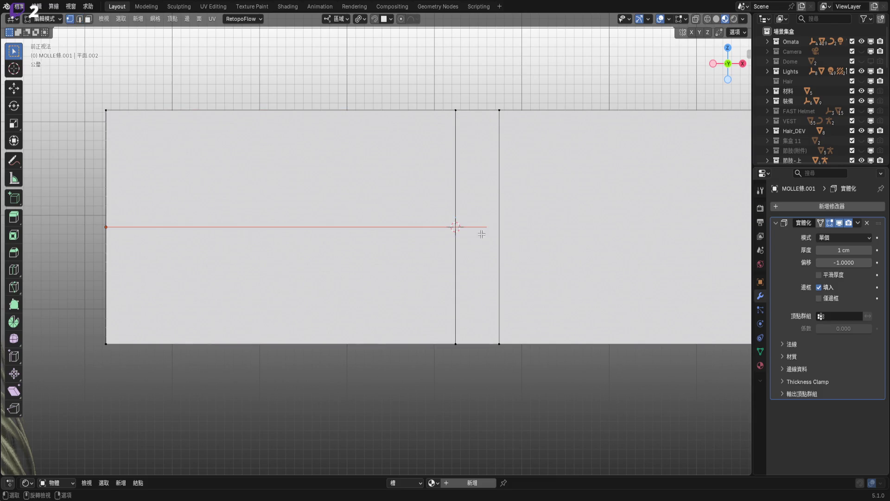
{"action": "scroll", "coordinate": [485, 230], "scroll_direction": "up", "scroll_amount": 1}
{"action": "middle_click_drag", "start_coordinate": [497, 232], "coordinate": [551, 244], "text": "shift"}
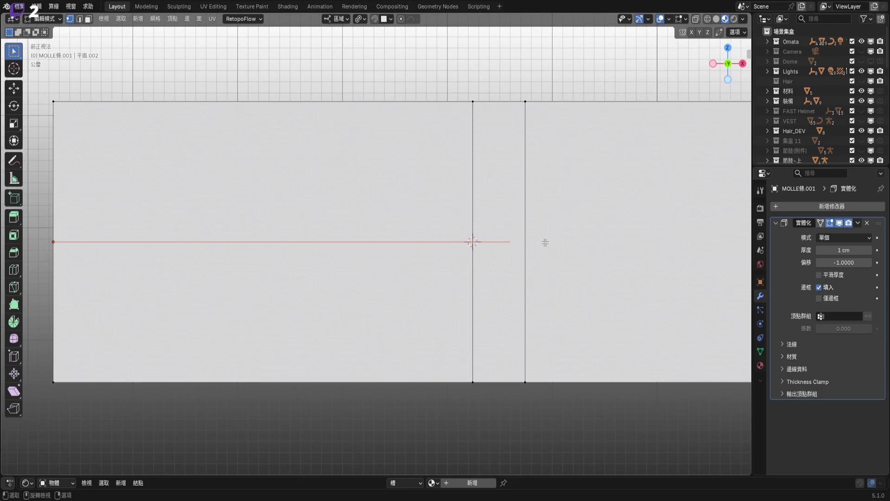
{"action": "key", "text": "Tab"}
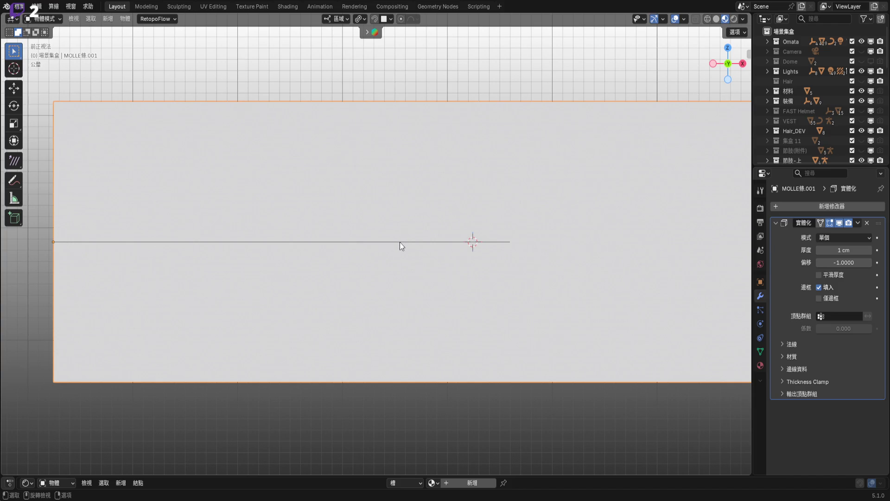
Reselect the MOLLE條.001 strip panel and inspect its mesh in Edit Mode
{"action": "scroll", "coordinate": [303, 249], "scroll_direction": "left", "scroll_amount": 2}
{"action": "scroll", "coordinate": [308, 239], "scroll_direction": "up", "scroll_amount": 3}
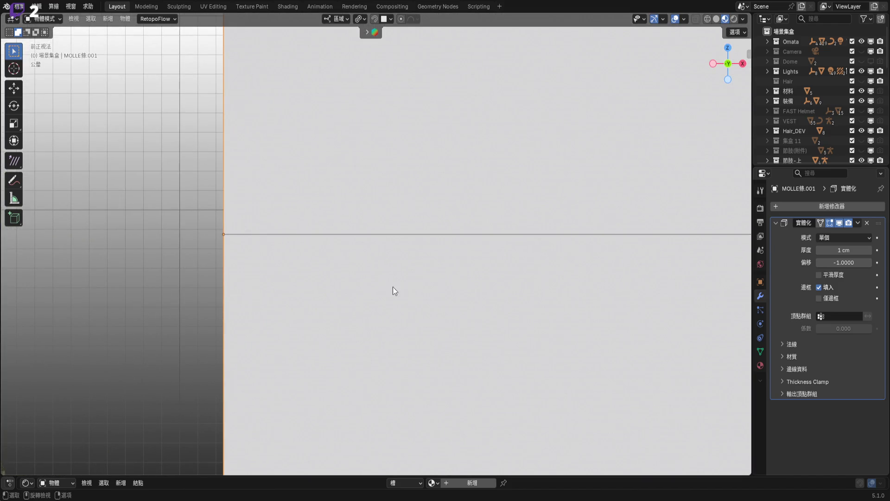
{"action": "scroll", "coordinate": [478, 248], "scroll_direction": "down", "scroll_amount": 3}
{"action": "scroll", "coordinate": [443, 185], "scroll_direction": "right", "scroll_amount": 3}
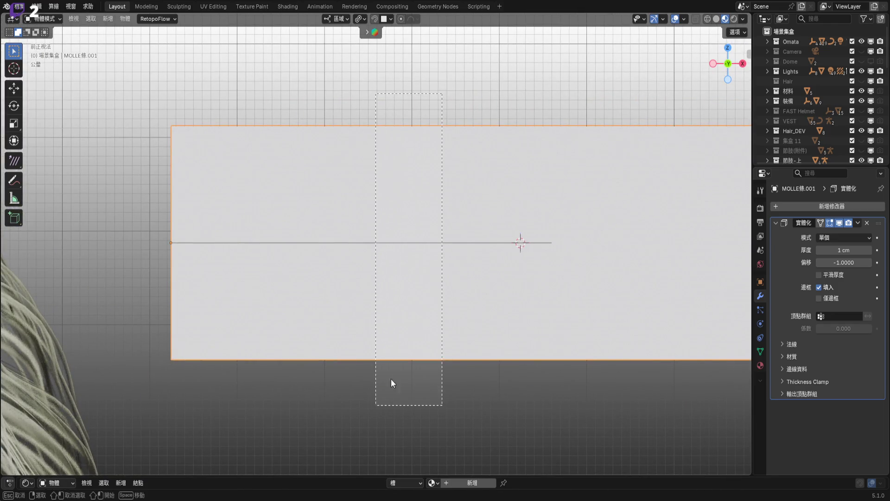
{"action": "scroll", "coordinate": [623, 257], "scroll_direction": "right", "scroll_amount": 3}
{"action": "left_click", "coordinate": [529, 256]}
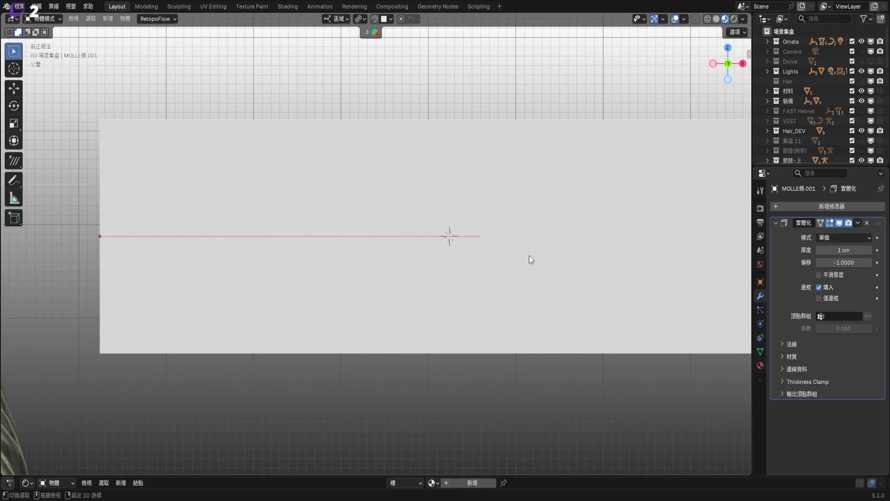
{"action": "scroll", "coordinate": [510, 259], "scroll_direction": "up", "scroll_amount": 1}
{"action": "left_click", "coordinate": [488, 264]}
{"action": "key", "text": "Tab"}
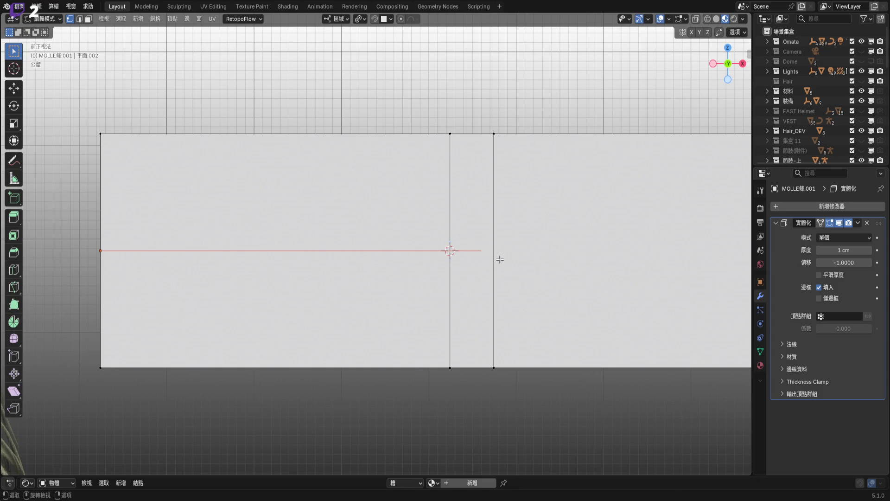
{"action": "middle_click_drag", "start_coordinate": [500, 259], "coordinate": [518, 301]}
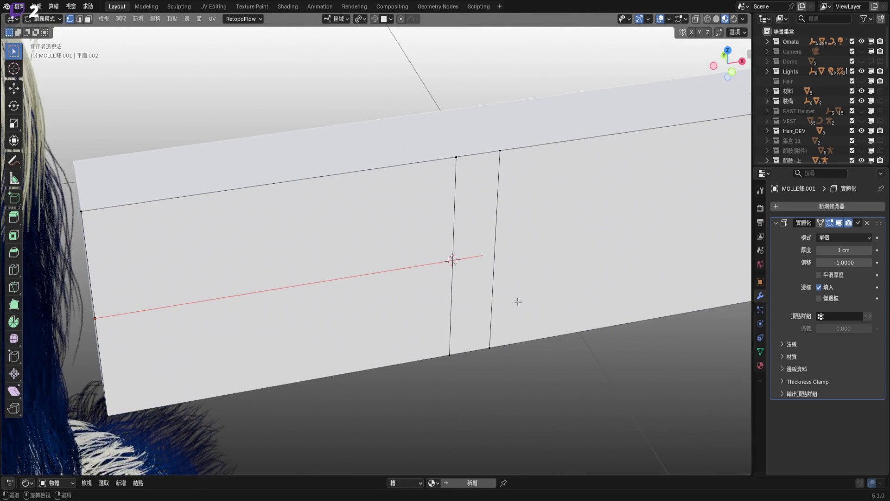
{"action": "key", "text": "Tab"}
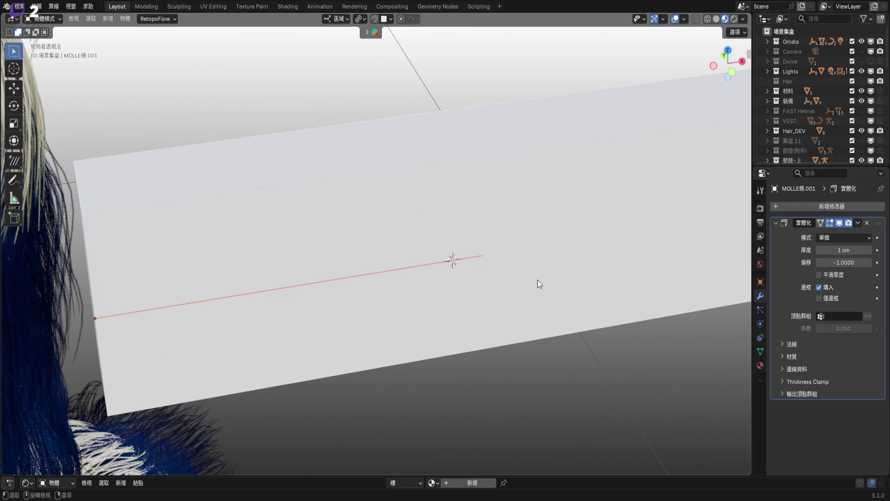
Check the panel's mesh once more in Edit Mode, then return to Object Mode
{"action": "left_click", "coordinate": [563, 263]}
{"action": "key", "text": "Tab"}
{"action": "scroll", "coordinate": [477, 263], "scroll_direction": "down", "scroll_amount": 5}
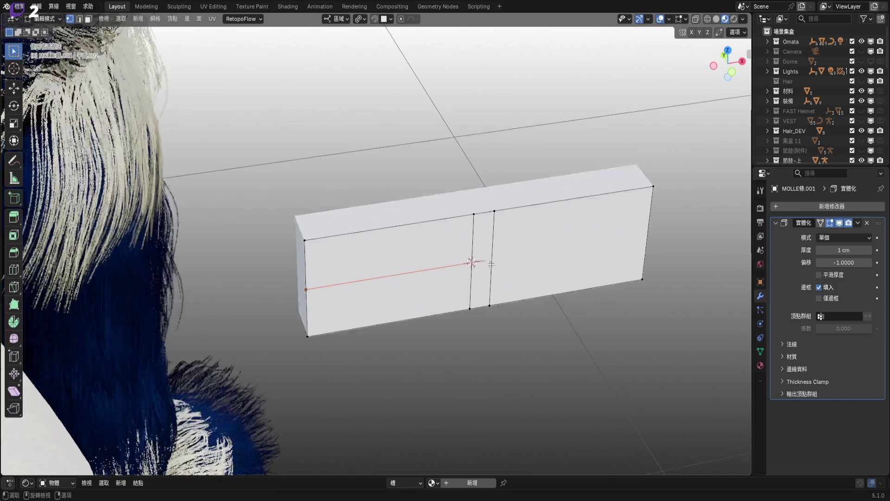
{"action": "key", "text": "Tab"}
Select the Nurbs路徑 curve object in the Outliner
{"action": "scroll", "coordinate": [809, 149], "scroll_direction": "down", "scroll_amount": 5}
{"action": "scroll", "coordinate": [810, 148], "scroll_direction": "down", "scroll_amount": 6}
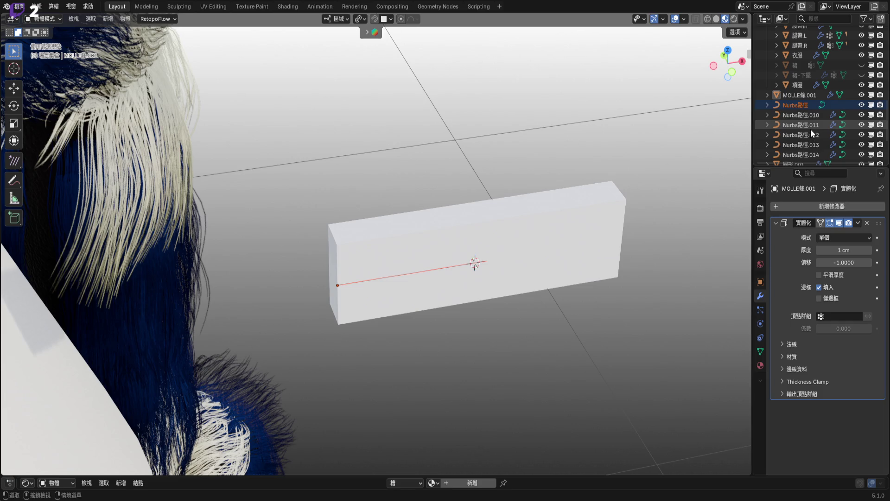
{"action": "scroll", "coordinate": [810, 129], "scroll_direction": "up", "scroll_amount": 2}
{"action": "left_click", "coordinate": [803, 144]}
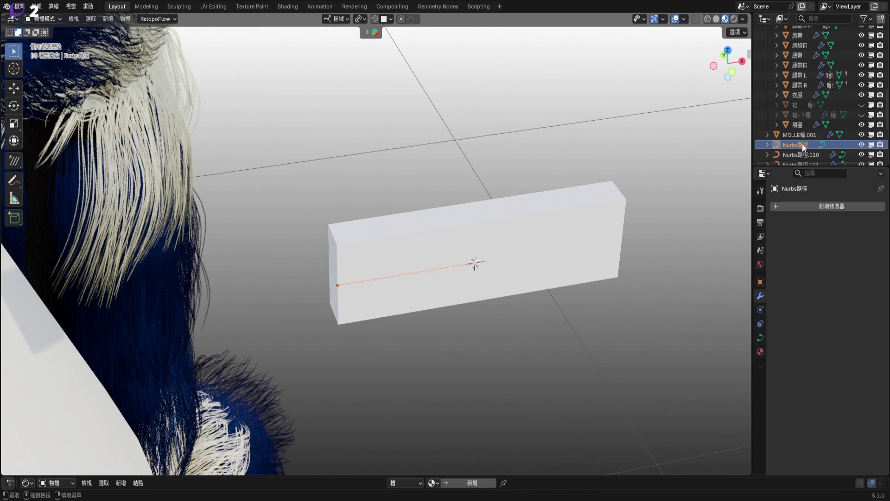
Edit the curve in front orthographic view and scale its points along the X axis
{"action": "key", "text": "Tab"}
{"action": "scroll", "coordinate": [483, 258], "scroll_direction": "up", "scroll_amount": 2}
{"action": "left_click", "coordinate": [14, 269]}
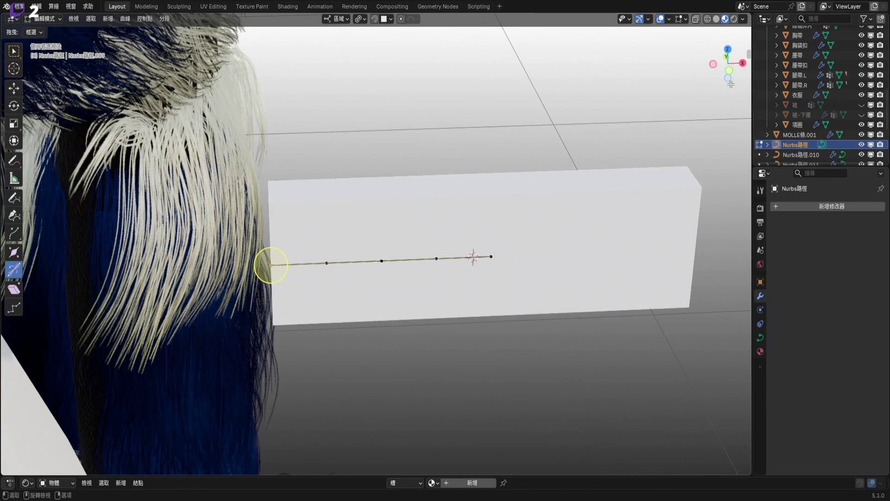
{"action": "left_click", "coordinate": [730, 71]}
{"action": "scroll", "coordinate": [493, 280], "scroll_direction": "up", "scroll_amount": 4}
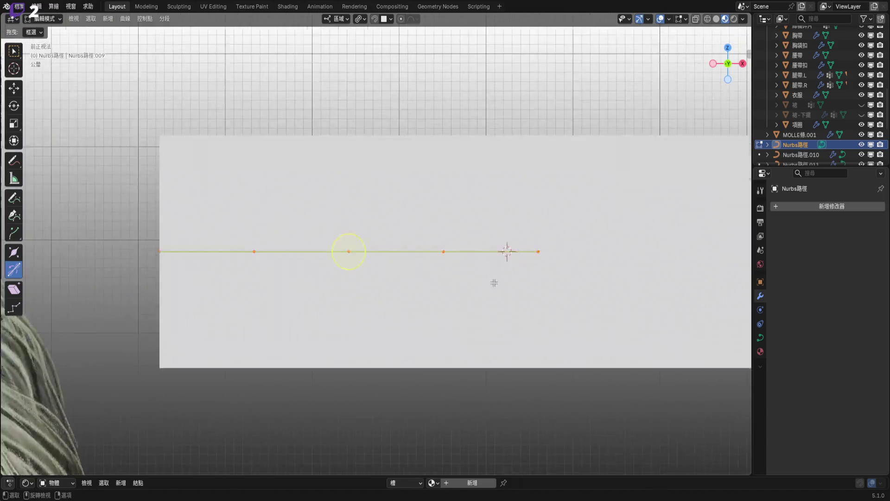
{"action": "key", "text": "s"}
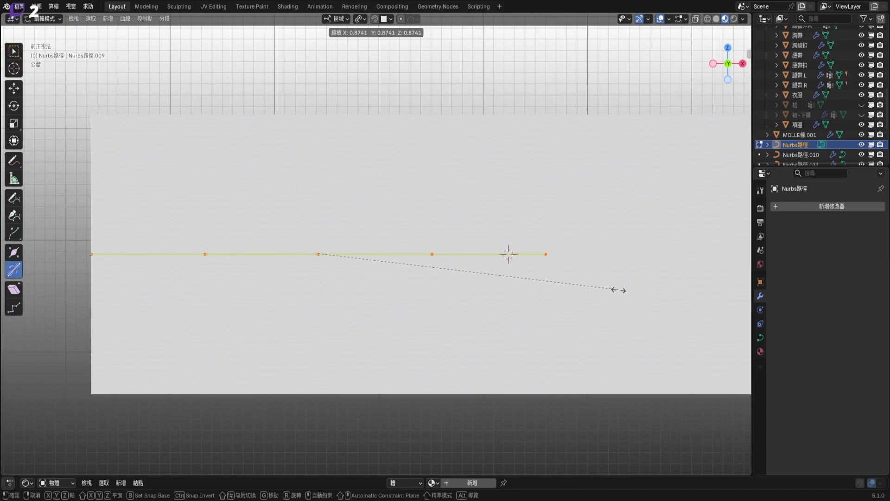
{"action": "key", "text": "x"}
{"action": "left_click", "coordinate": [612, 279]}
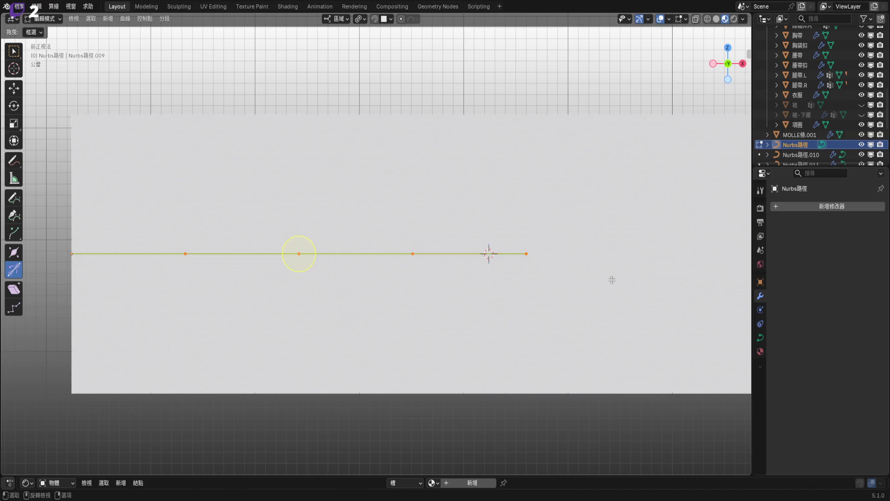
Set the pivot to Median Point and scale the curve shorter, returning to front view
{"action": "left_click", "coordinate": [360, 19]}
{"action": "left_click", "coordinate": [394, 76]}
{"action": "key", "text": "s"}
{"action": "right_click", "coordinate": [579, 309]}
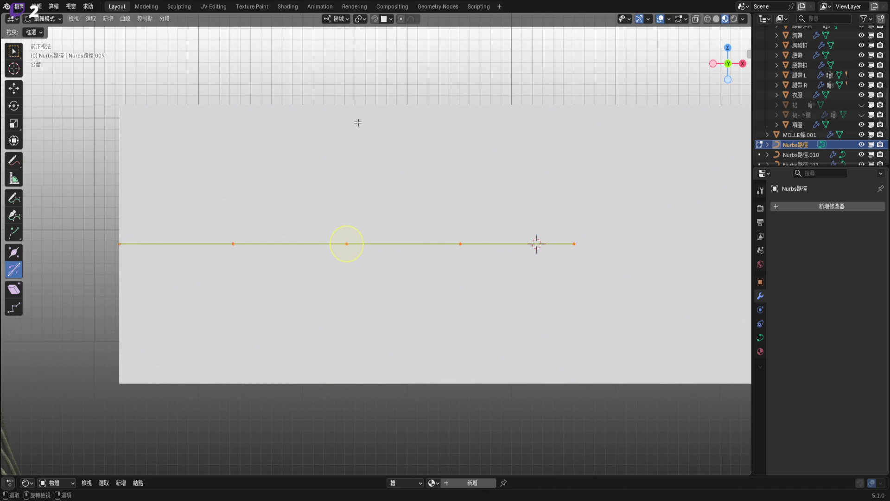
{"action": "left_click", "coordinate": [361, 19]}
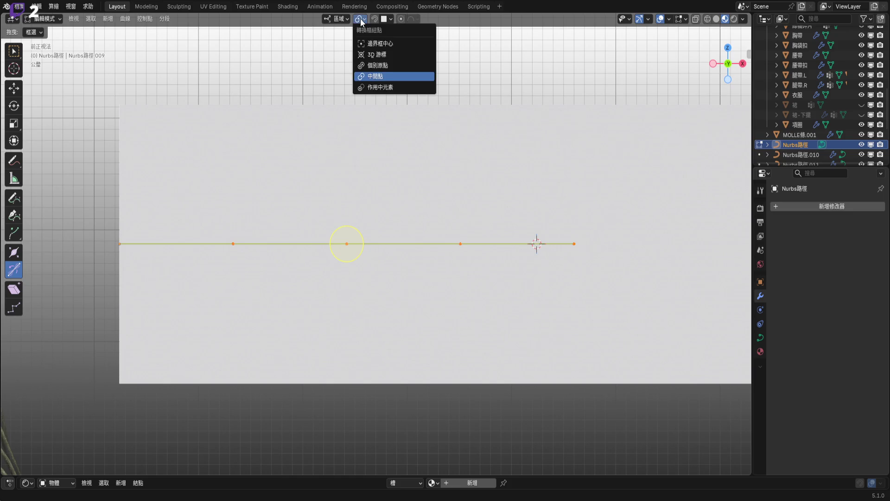
{"action": "left_click", "coordinate": [381, 76]}
{"action": "key", "text": "s"}
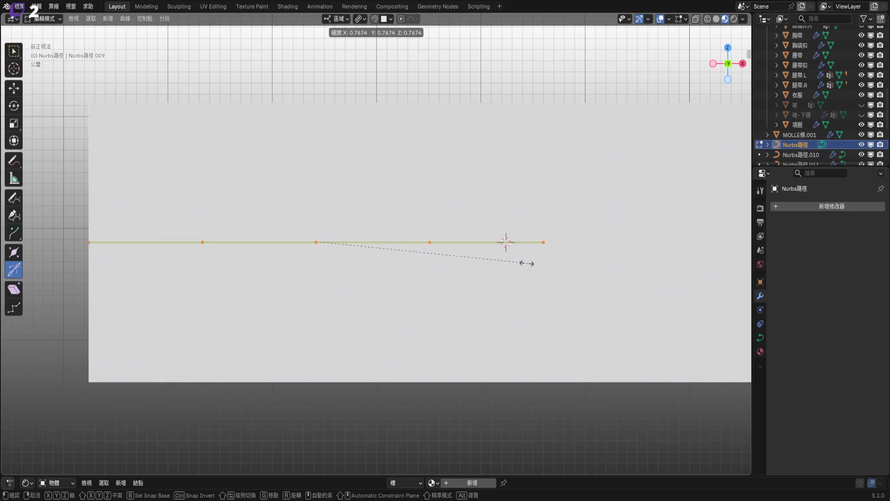
{"action": "mouse_move", "coordinate": [436, 304]}
{"action": "middle_mouse_down"}
{"action": "mouse_move", "coordinate": [419, 324]}
{"action": "mouse_move", "coordinate": [557, 341]}
{"action": "middle_mouse_up"}
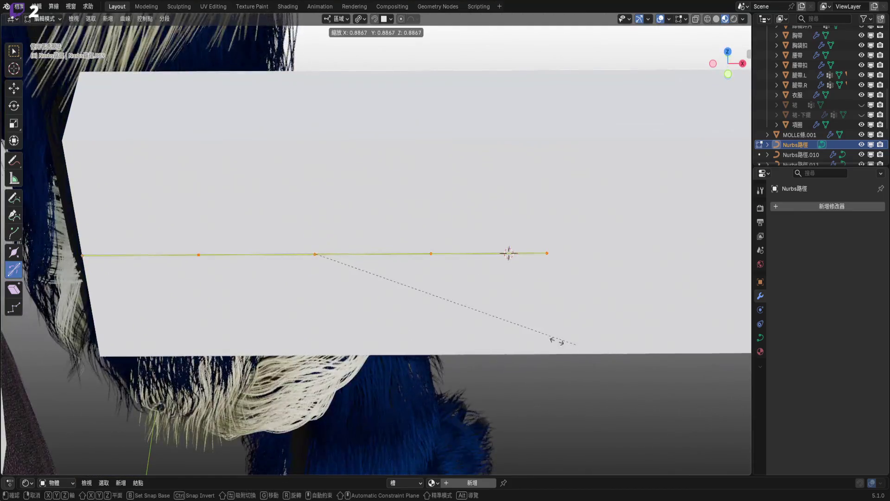
{"action": "middle_click_drag", "start_coordinate": [482, 322], "coordinate": [596, 334]}
{"action": "left_click", "coordinate": [562, 274]}
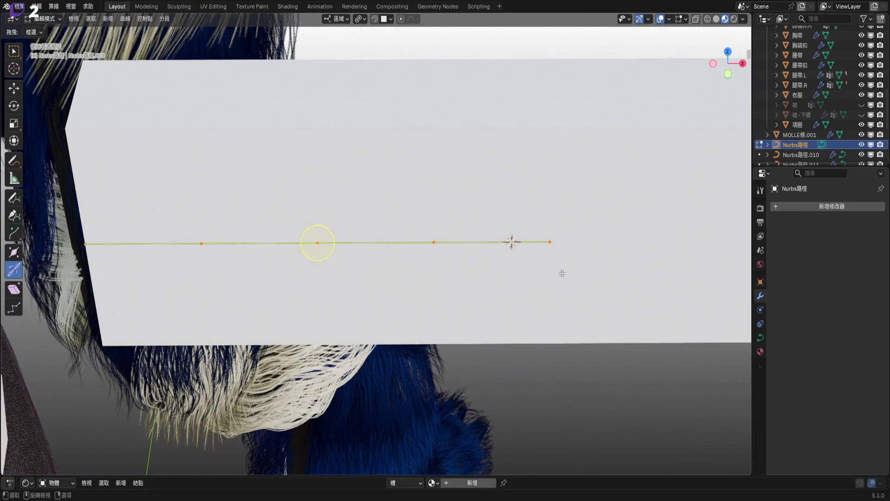
{"action": "left_click_drag", "start_coordinate": [731, 70], "coordinate": [690, 96]}
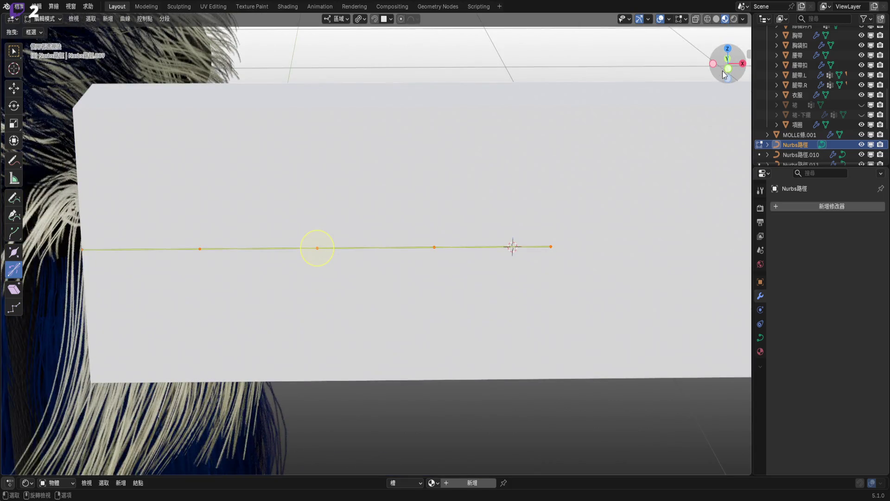
{"action": "left_click", "coordinate": [731, 69]}
Shorten the curve further with another scale around its median point
{"action": "scroll", "coordinate": [316, 263], "scroll_direction": "right", "scroll_amount": 2}
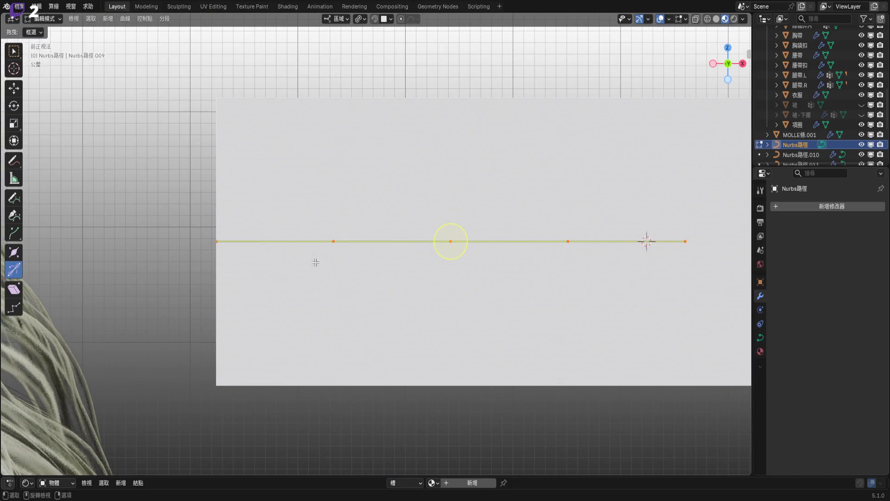
{"action": "scroll", "coordinate": [359, 258], "scroll_direction": "right", "scroll_amount": 3}
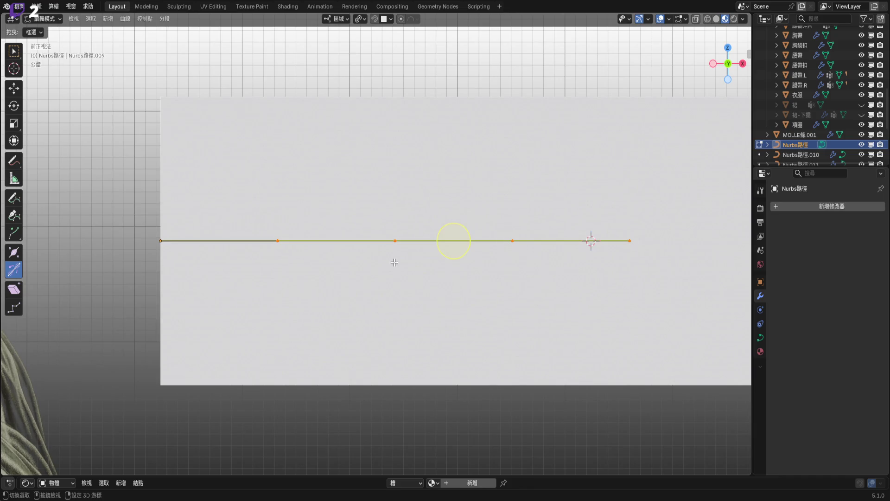
{"action": "scroll", "coordinate": [523, 268], "scroll_direction": "right", "scroll_amount": 3}
{"action": "left_click", "coordinate": [359, 19]}
{"action": "left_click", "coordinate": [380, 77]}
{"action": "scroll", "coordinate": [487, 211], "scroll_direction": "right", "scroll_amount": 2}
{"action": "key", "text": "s"}
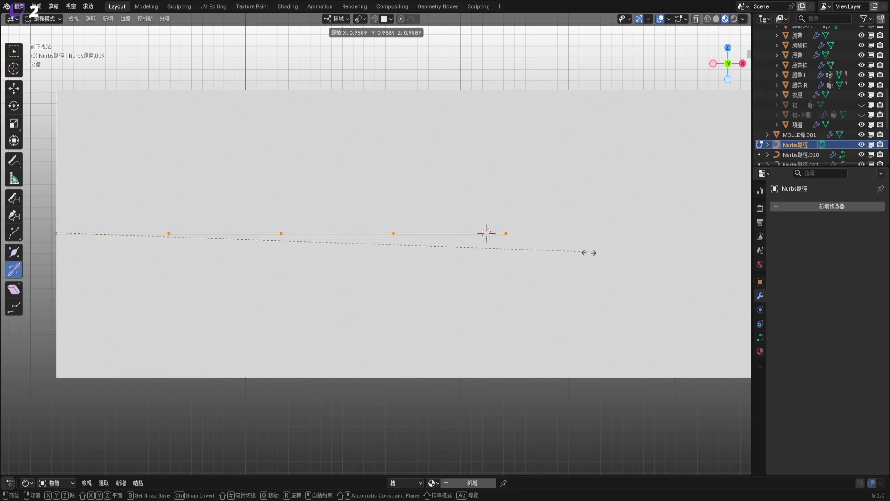
{"action": "left_click", "coordinate": [569, 252]}
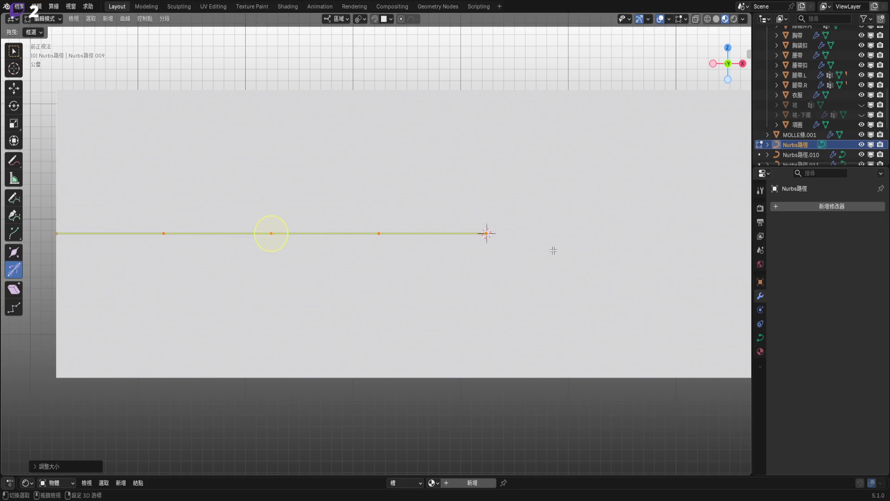
{"action": "scroll", "coordinate": [552, 248], "scroll_direction": "up", "scroll_amount": 3}
{"action": "key", "text": "g"}
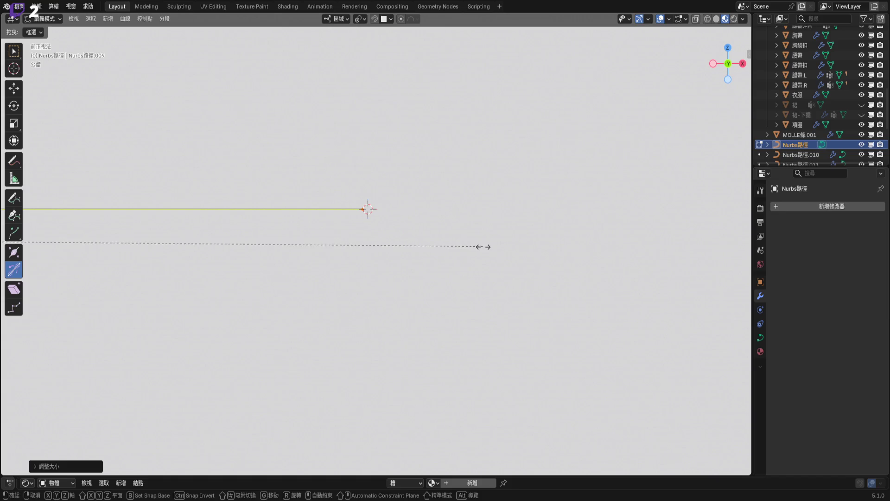
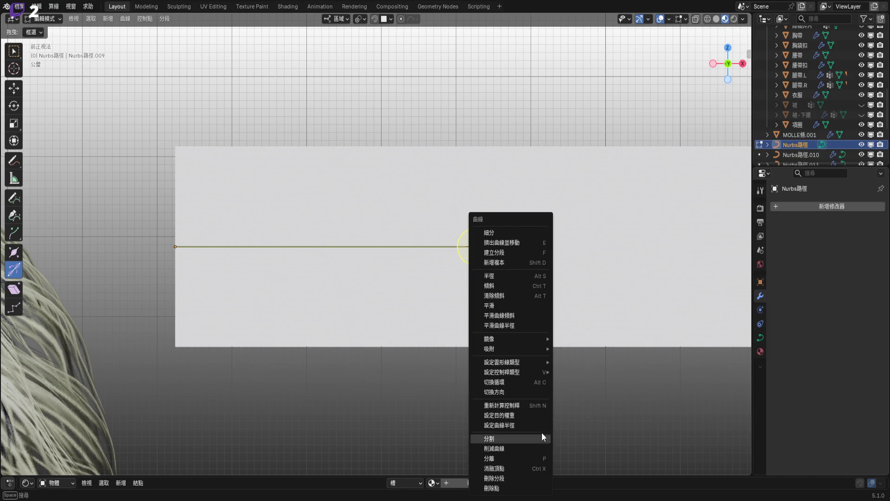
Snap the curve's selected end point onto the 3D cursor, then return to Object Mode
{"action": "mouse_move", "coordinate": [534, 374]}
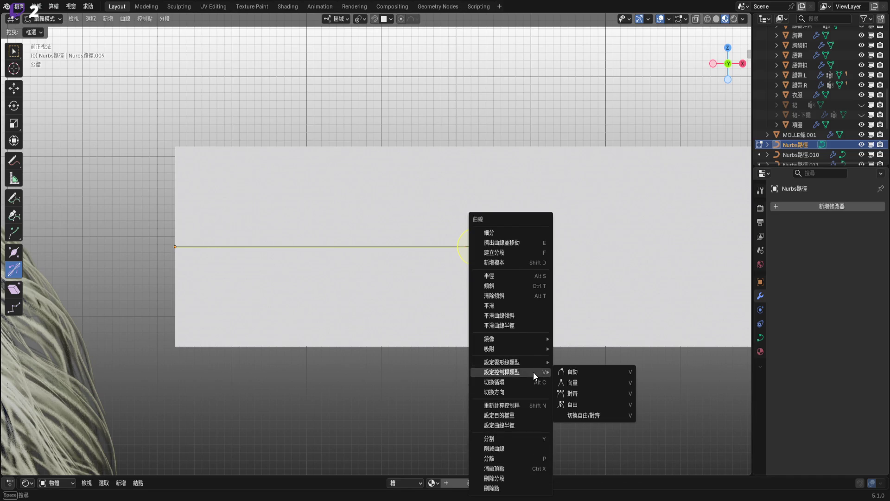
{"action": "mouse_move", "coordinate": [535, 351]}
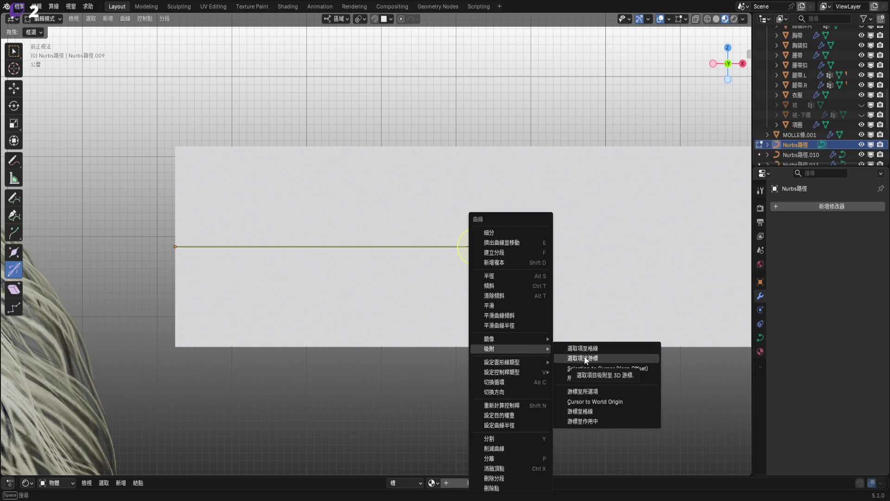
{"action": "left_click", "coordinate": [597, 360]}
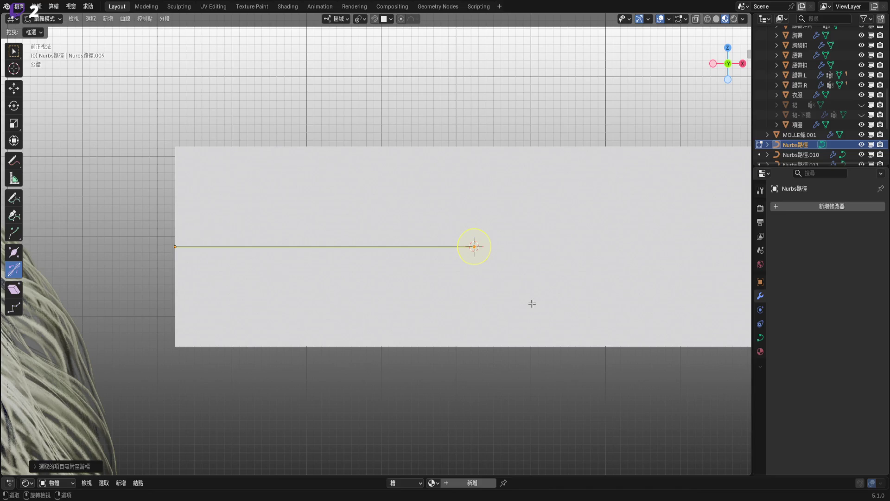
{"action": "key", "text": "Tab"}
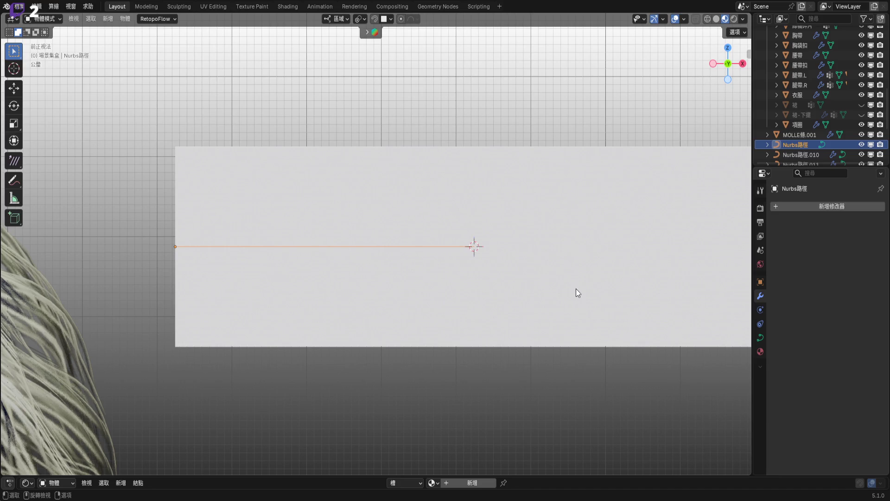
Snap the 3D cursor to the MOLLE條.001 plane's selected vertical edge
{"action": "middle_click_drag", "start_coordinate": [566, 287], "coordinate": [471, 290], "text": "shift"}
{"action": "left_click", "coordinate": [471, 290]}
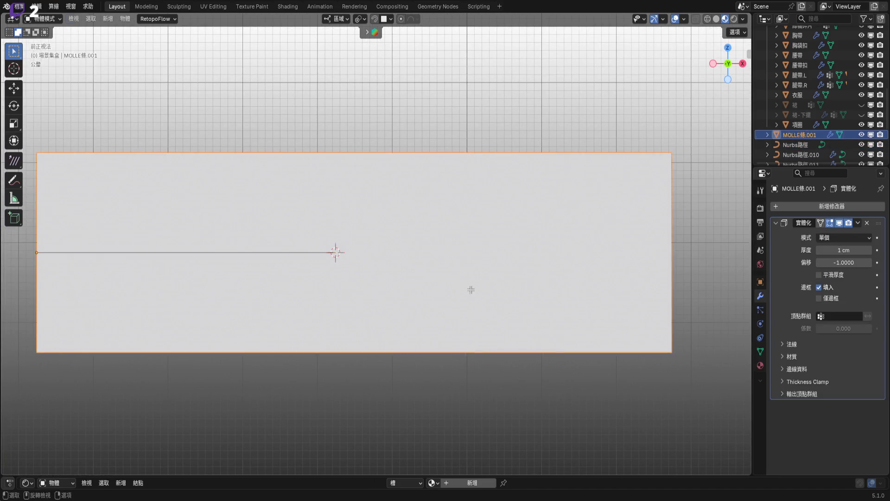
{"action": "key", "text": "Tab"}
{"action": "middle_click_drag", "start_coordinate": [396, 267], "coordinate": [462, 266], "text": "shift"}
{"action": "left_click", "coordinate": [440, 257]}
{"action": "key", "text": "shift+s"}
{"action": "left_click", "coordinate": [516, 314]}
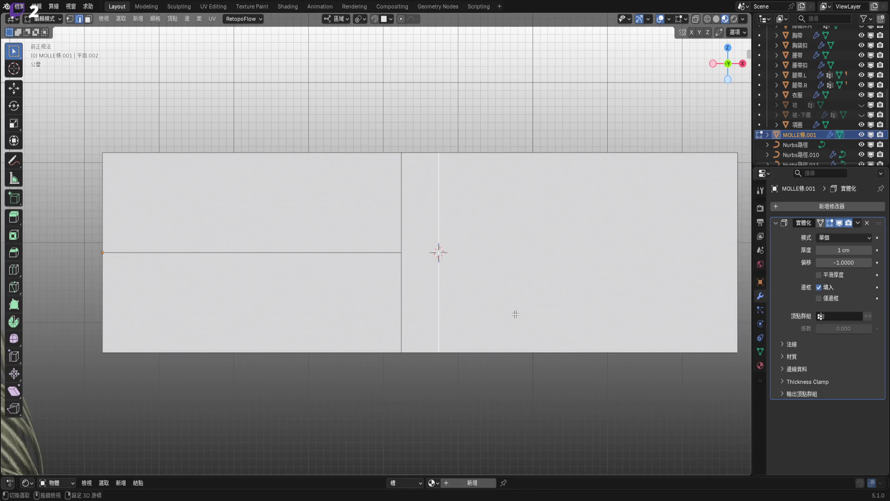
{"action": "middle_click_drag", "start_coordinate": [388, 269], "coordinate": [453, 269], "text": "shift"}
{"action": "key", "text": "Tab"}
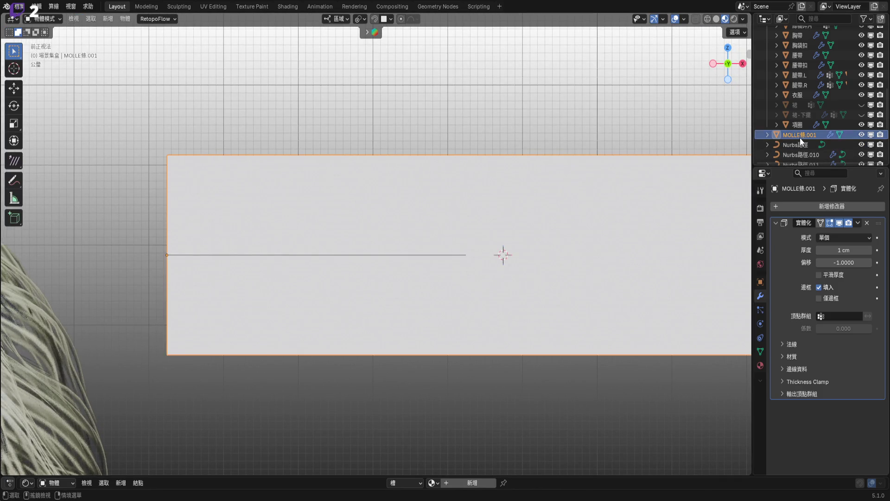
Extrude a new end point on the Nurbs路徑 curve and snap it to the cursor
{"action": "scroll", "coordinate": [802, 134], "scroll_direction": "down", "scroll_amount": 2}
{"action": "left_click", "coordinate": [802, 128]}
{"action": "key", "text": "Tab"}
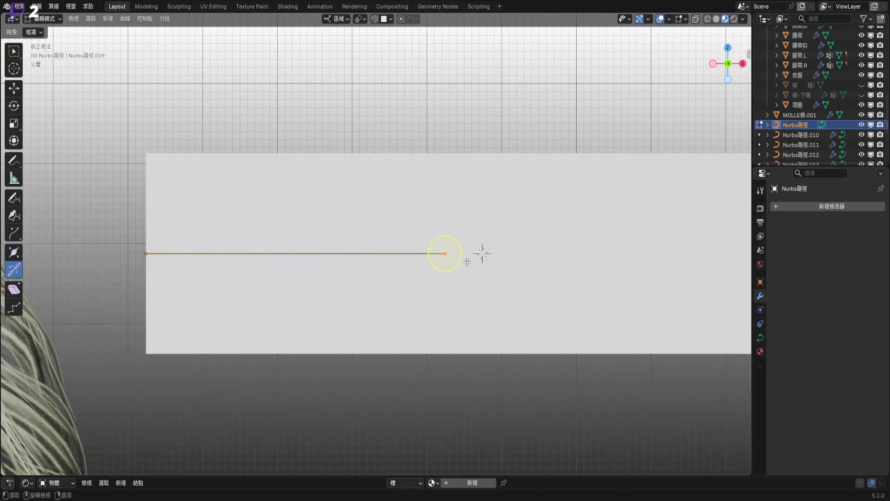
{"action": "key", "text": "e"}
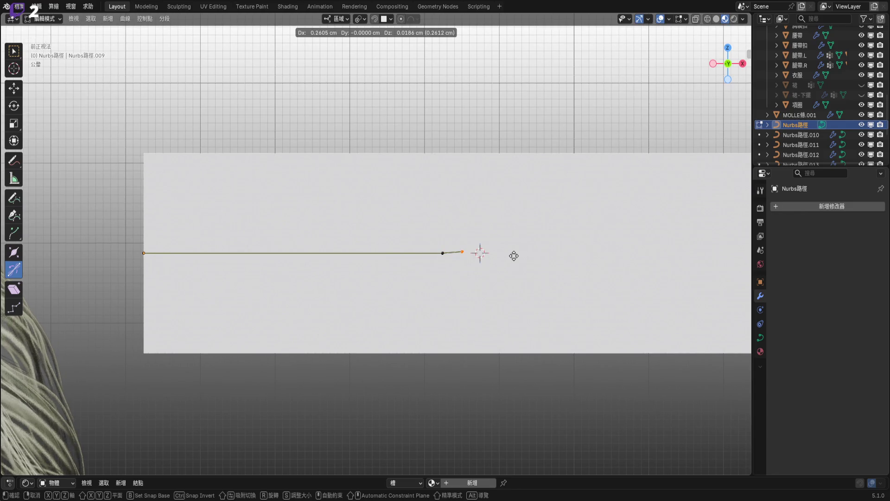
{"action": "left_click", "coordinate": [514, 255]}
{"action": "right_click", "coordinate": [514, 255]}
{"action": "left_click", "coordinate": [560, 265]}
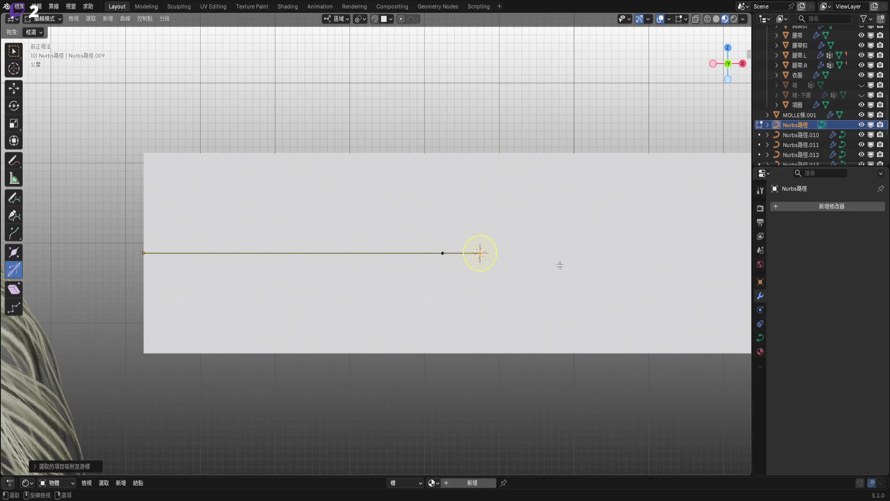
{"action": "middle_click_drag", "start_coordinate": [560, 265], "coordinate": [468, 244], "text": "shift"}
{"action": "scroll", "coordinate": [469, 244], "scroll_direction": "up", "scroll_amount": 2}
{"action": "key", "text": "Tab"}
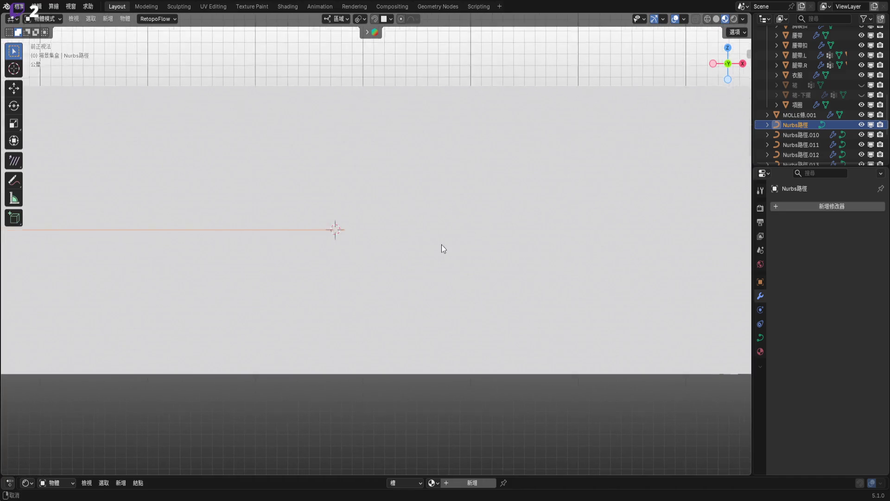
Snap the 3D cursor to the strap plane's right edge
{"action": "scroll", "coordinate": [461, 242], "scroll_direction": "down", "scroll_amount": 3}
{"action": "left_click", "coordinate": [461, 242]}
{"action": "key", "text": "Tab"}
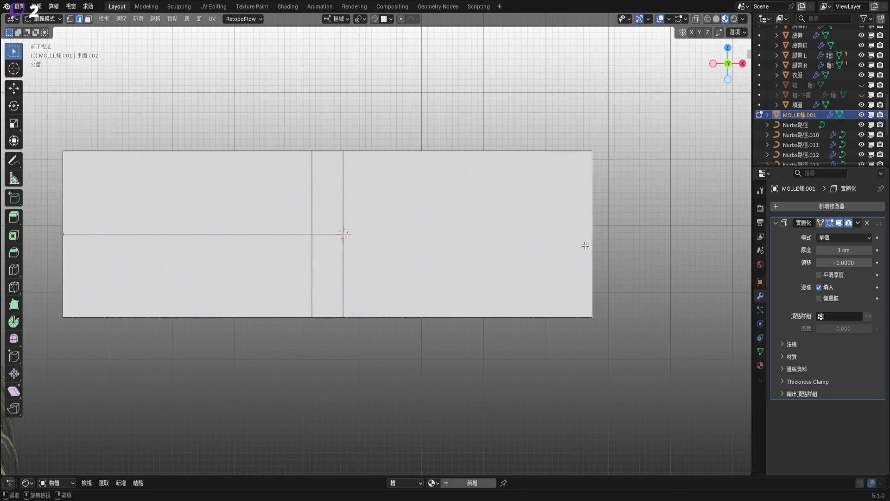
{"action": "right_click", "coordinate": [585, 246]}
{"action": "middle_click_drag", "start_coordinate": [473, 258], "coordinate": [427, 255], "text": "shift"}
{"action": "key", "text": "shift+s"}
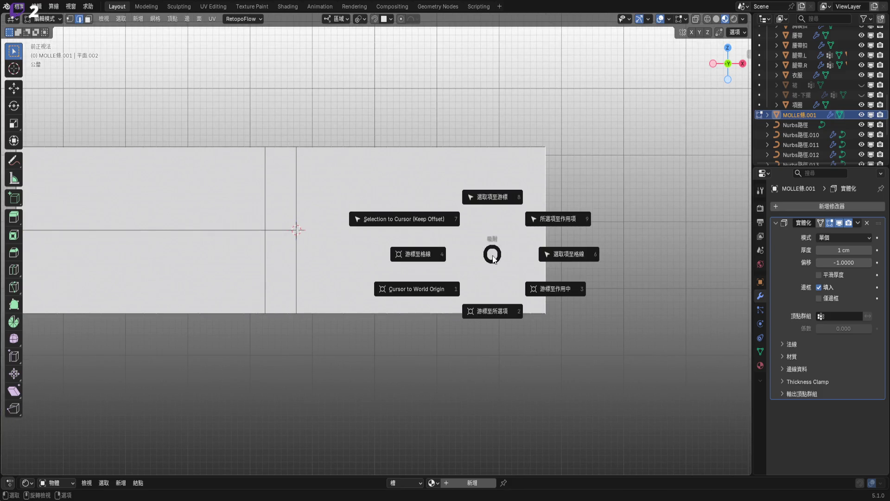
{"action": "left_click", "coordinate": [492, 288]}
{"action": "key", "text": "Tab"}
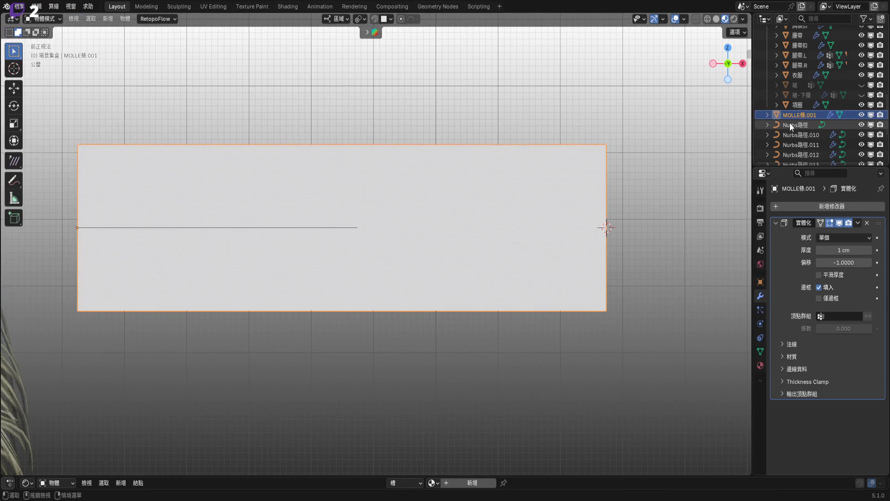
Extrude another curve end point and snap it onto the plane's right edge
{"action": "left_click", "coordinate": [796, 124]}
{"action": "key", "text": "Tab"}
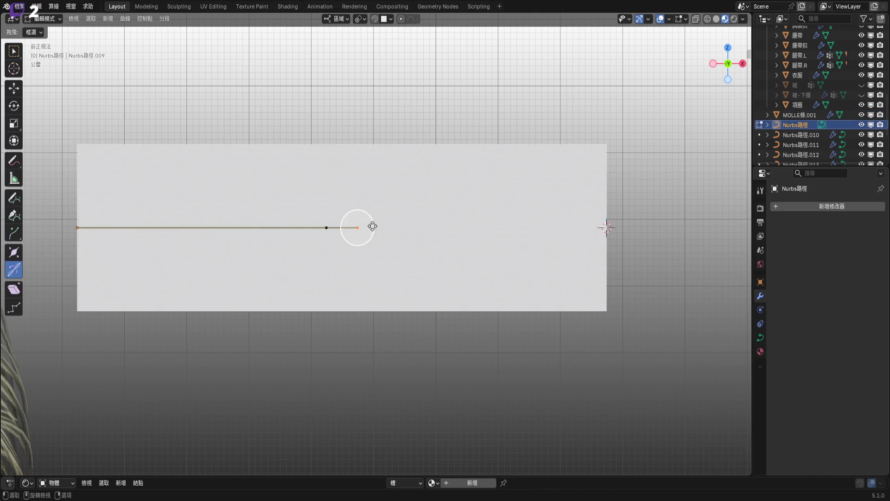
{"action": "scroll", "coordinate": [411, 223], "scroll_direction": "up", "scroll_amount": 3}
{"action": "key", "text": "e"}
{"action": "left_click", "coordinate": [513, 237]}
{"action": "right_click", "coordinate": [514, 238]}
{"action": "mouse_move", "coordinate": [513, 238]}
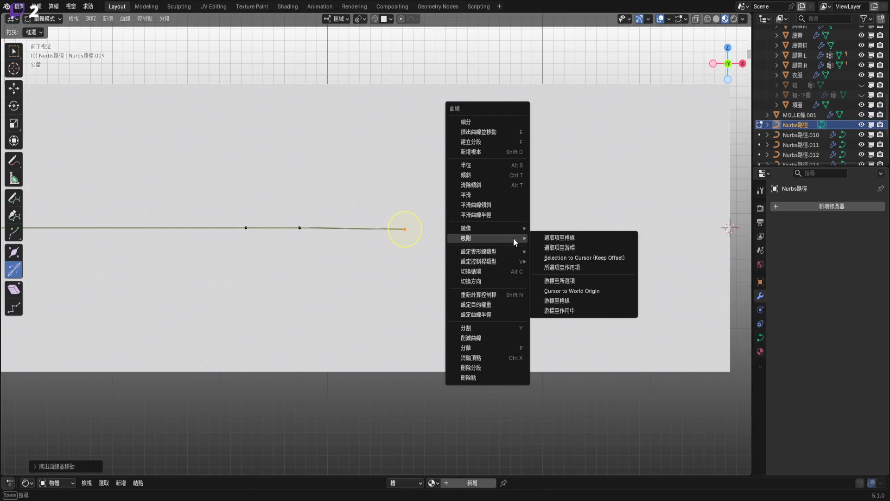
{"action": "left_click", "coordinate": [586, 246]}
{"action": "scroll", "coordinate": [560, 247], "scroll_direction": "down", "scroll_amount": 3}
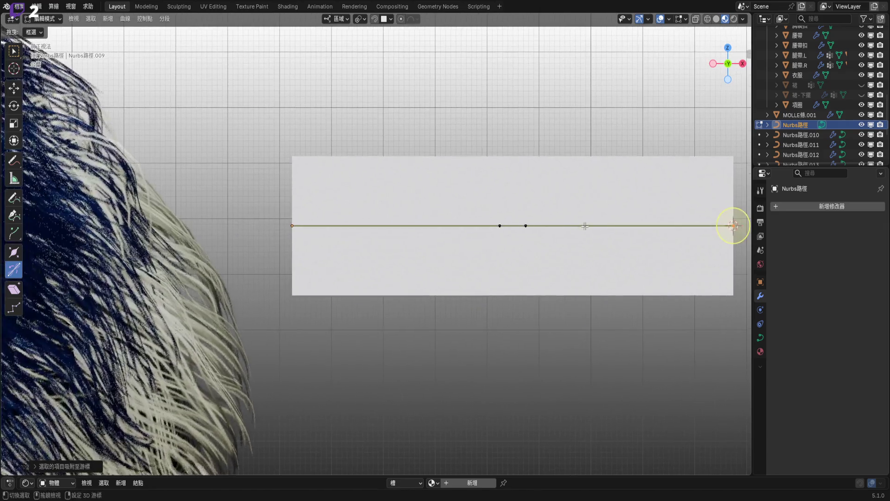
{"action": "scroll", "coordinate": [477, 230], "scroll_direction": "up", "scroll_amount": 3}
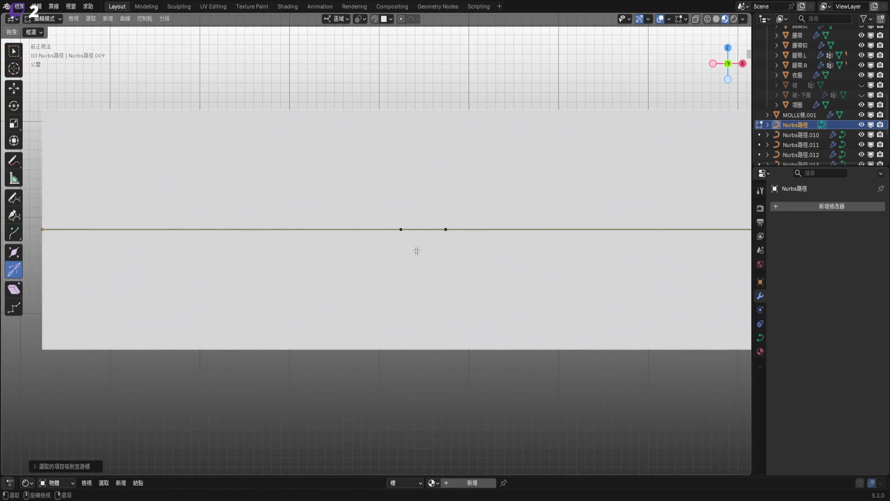
{"action": "scroll", "coordinate": [417, 251], "scroll_direction": "down", "scroll_amount": 3}
{"action": "middle_click_drag", "start_coordinate": [423, 250], "coordinate": [440, 241], "text": "shift"}
{"action": "scroll", "coordinate": [442, 245], "scroll_direction": "up", "scroll_amount": 3}
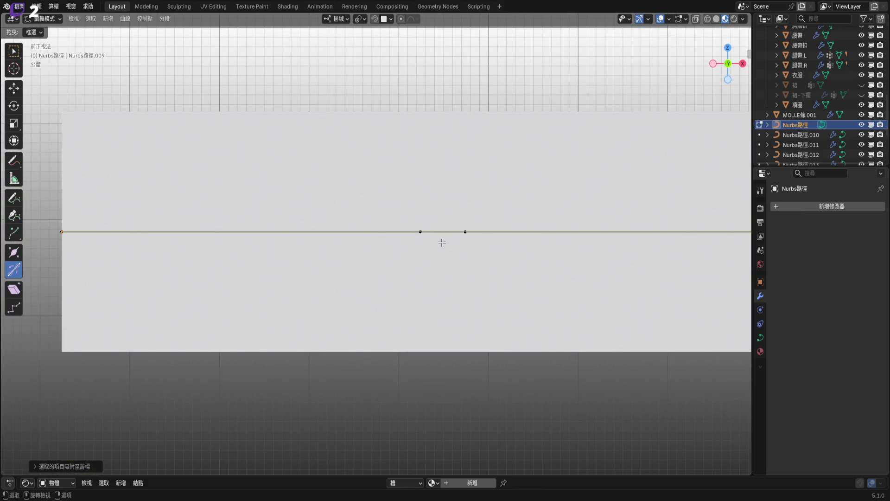
{"action": "key", "text": "Tab"}
{"action": "scroll", "coordinate": [451, 226], "scroll_direction": "down", "scroll_amount": 5}
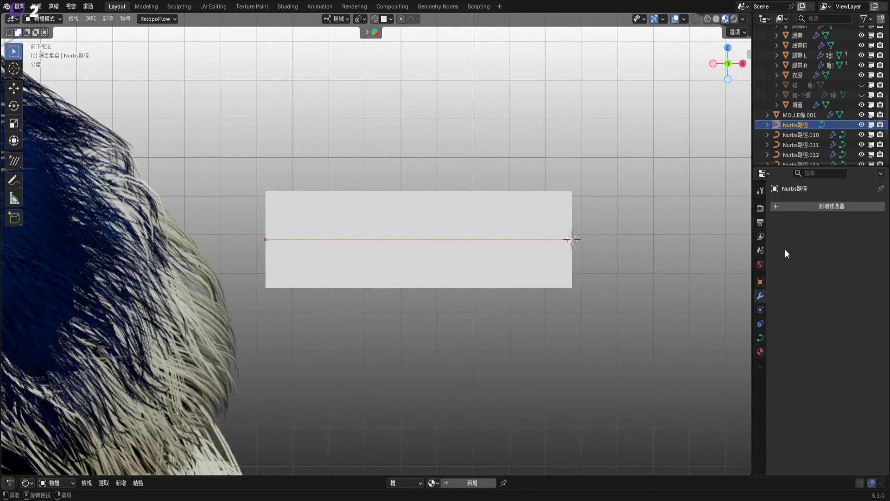
{"action": "left_click", "coordinate": [822, 208]}
Add a Curve modifier to MOLLE條.001 with Nurbs路徑 picked as its curve object
{"action": "mouse_move", "coordinate": [822, 208]}
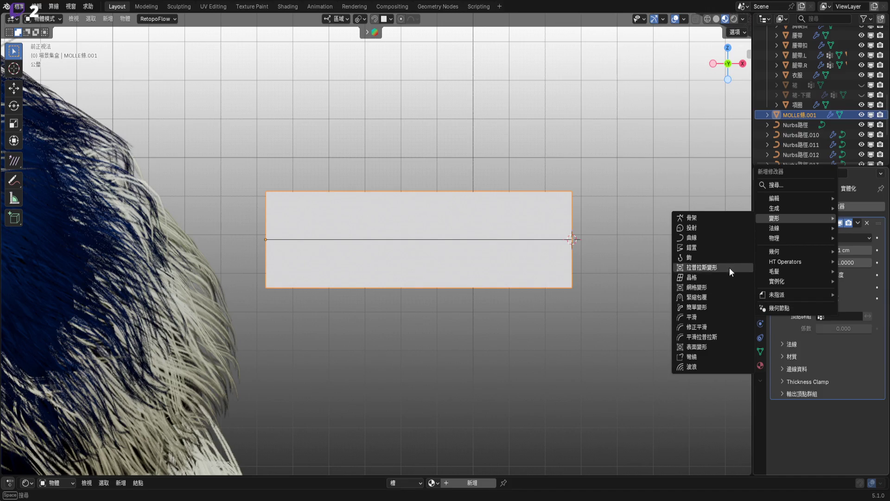
{"action": "left_click", "coordinate": [727, 237]}
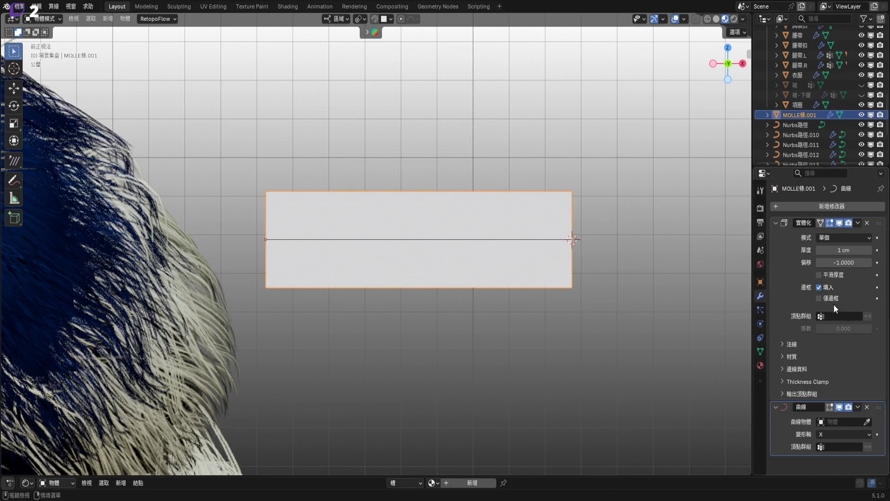
{"action": "left_click", "coordinate": [867, 422]}
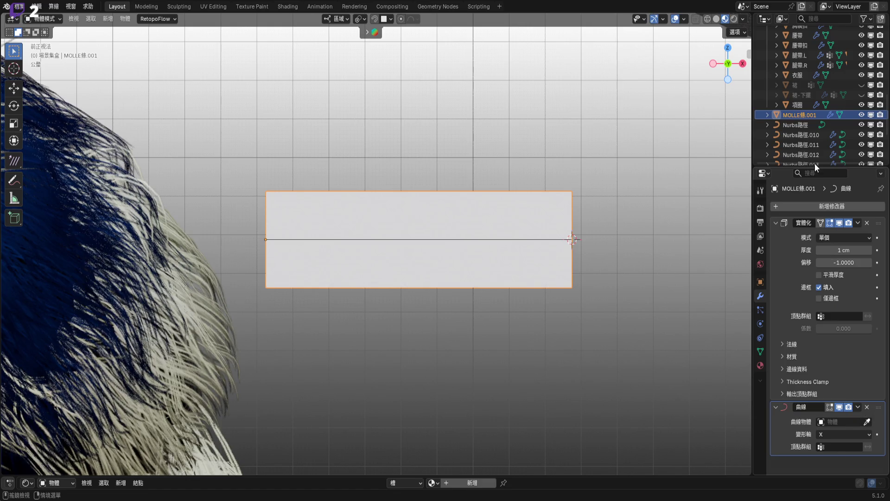
{"action": "left_click", "coordinate": [799, 125]}
{"action": "scroll", "coordinate": [550, 269], "scroll_direction": "up", "scroll_amount": 2, "text": "ctrl"}
{"action": "scroll", "coordinate": [572, 259], "scroll_direction": "up", "scroll_amount": 2}
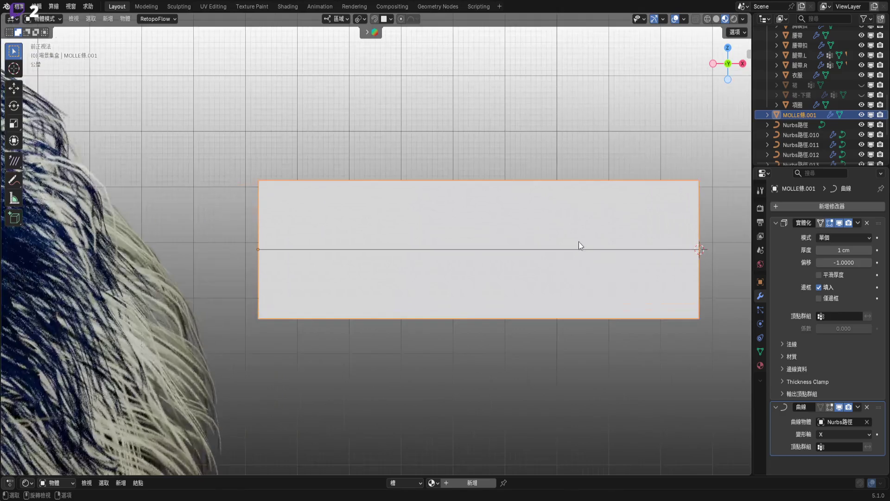
{"action": "scroll", "coordinate": [579, 241], "scroll_direction": "down", "scroll_amount": 3, "text": "ctrl"}
{"action": "scroll", "coordinate": [508, 238], "scroll_direction": "down", "scroll_amount": 2, "text": "ctrl"}
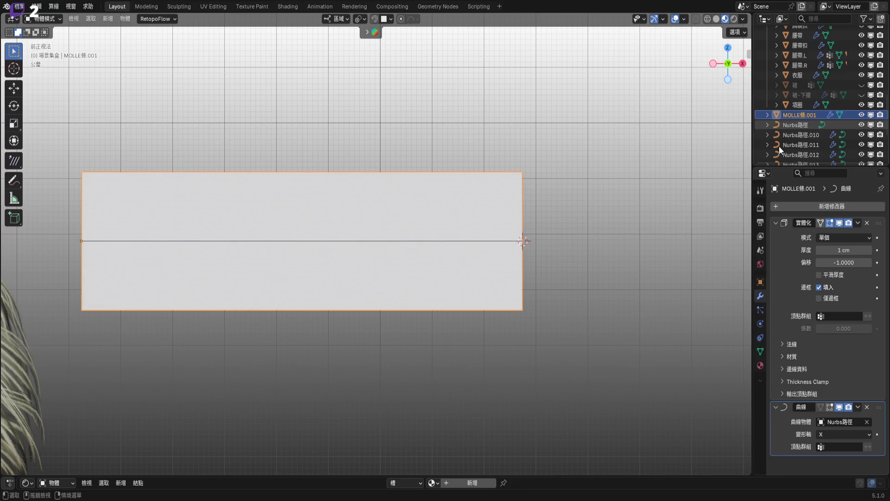
{"action": "middle_click_drag", "start_coordinate": [581, 239], "coordinate": [689, 243], "text": "shift"}
{"action": "left_click", "coordinate": [556, 237]}
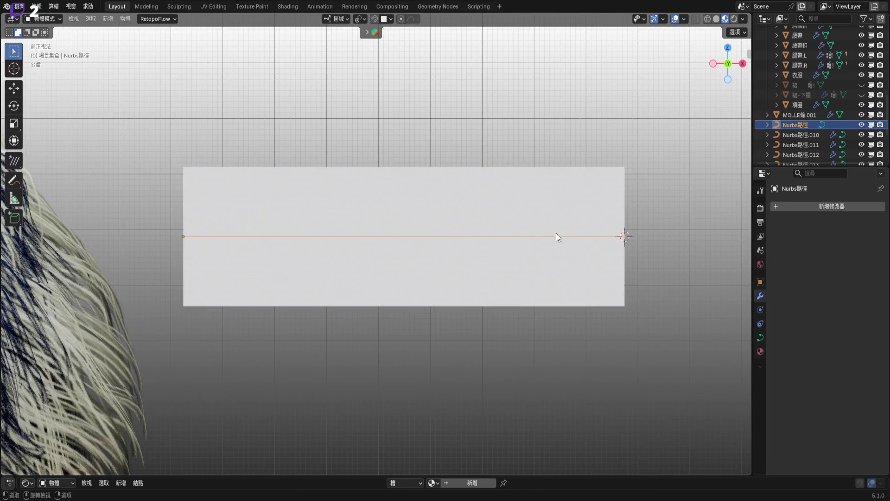
Parent the Nurbs路徑 curve and MOLLE條.001 strap together with Ctrl+P > Object
{"action": "left_click", "coordinate": [609, 223]}
{"action": "middle_click_drag", "start_coordinate": [614, 224], "coordinate": [622, 232], "text": "shift"}
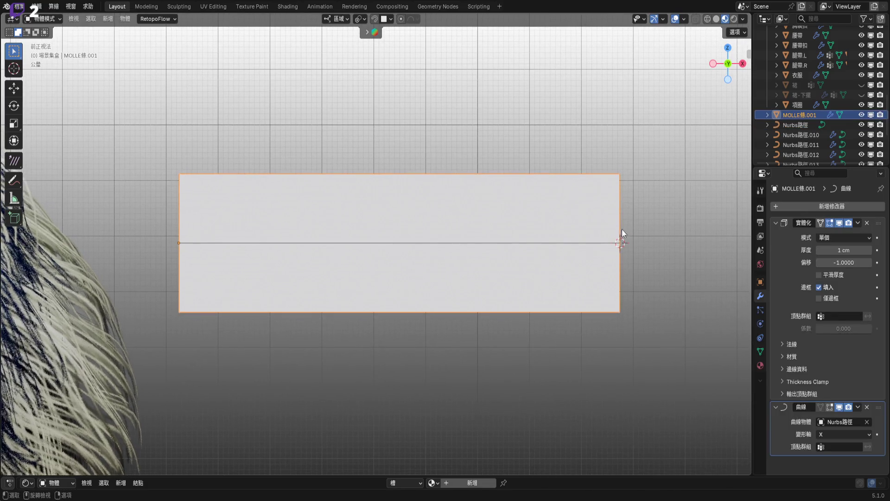
{"action": "left_click", "coordinate": [537, 260], "text": "shift"}
{"action": "key", "text": "ctrl+p"}
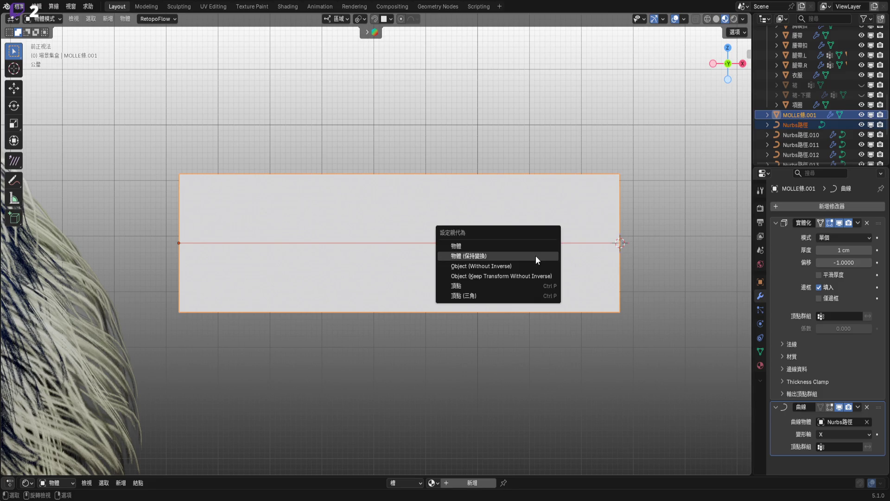
{"action": "left_click", "coordinate": [535, 255]}
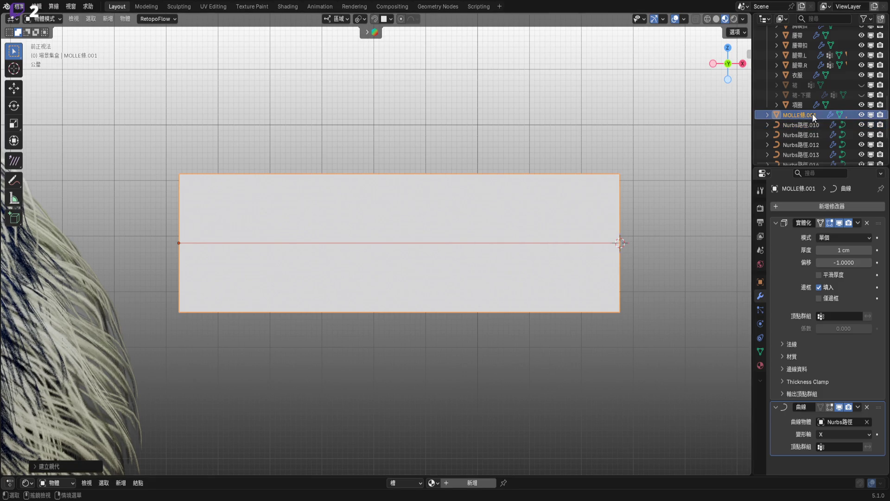
Expand the strap in the Outliner and select its child Nurbs路徑 curve
{"action": "left_click", "coordinate": [771, 115]}
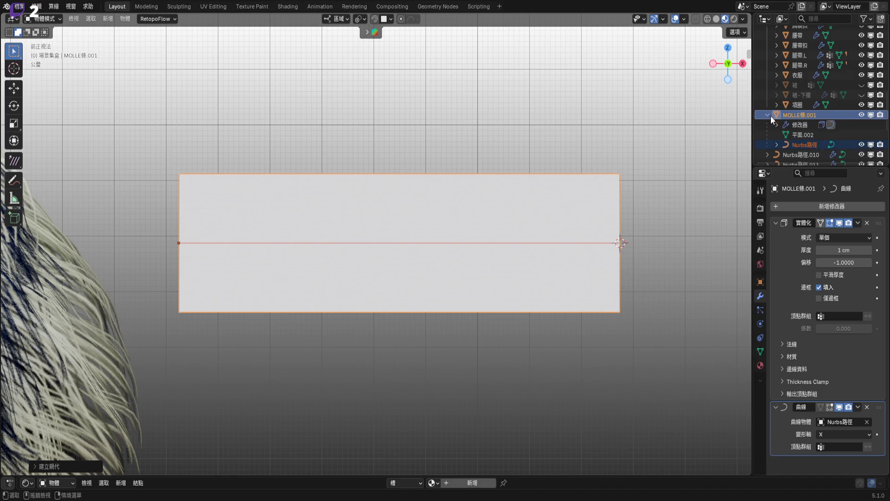
{"action": "left_click", "coordinate": [798, 145]}
{"action": "middle_click_drag", "start_coordinate": [557, 247], "coordinate": [528, 249], "text": "shift"}
{"action": "key", "text": "g"}
{"action": "key", "text": "Escape"}
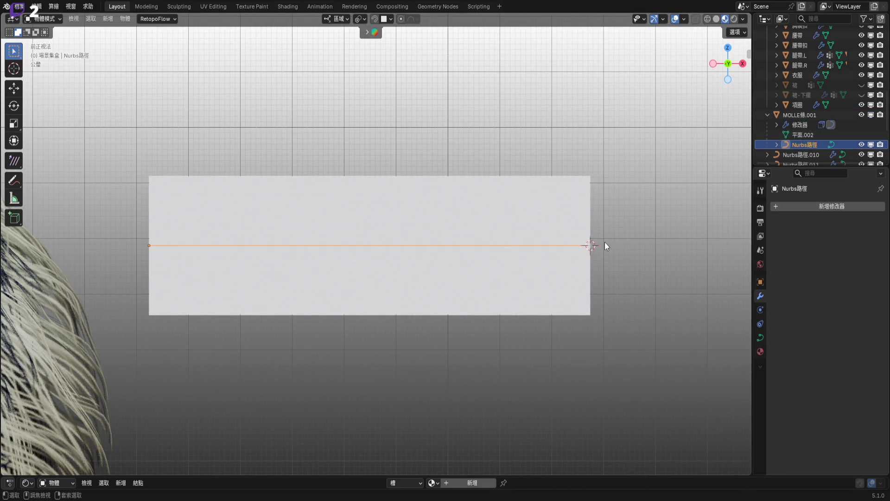
Re-parent so the Nurbs路徑 curve becomes the MOLLE條.001 strap's parent
{"action": "left_click", "coordinate": [601, 238], "text": "shift"}
{"action": "scroll", "coordinate": [600, 236], "scroll_direction": "down", "scroll_amount": 1}
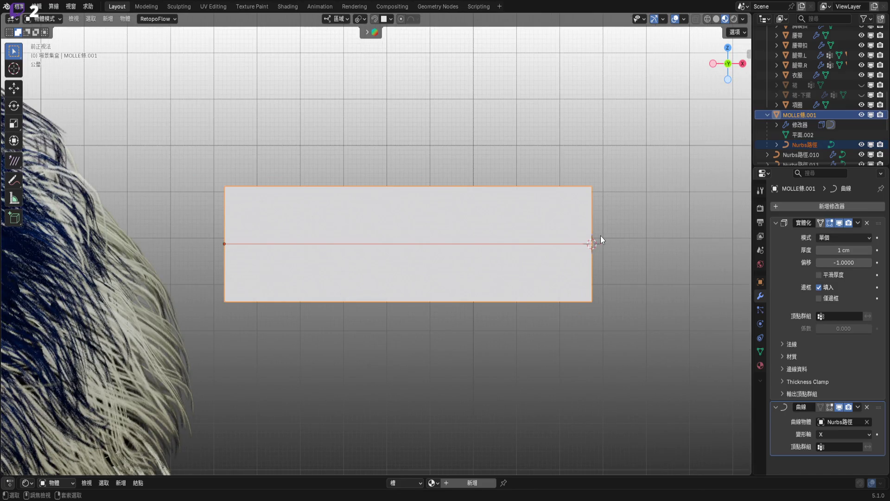
{"action": "left_click", "coordinate": [801, 144], "text": "ctrl"}
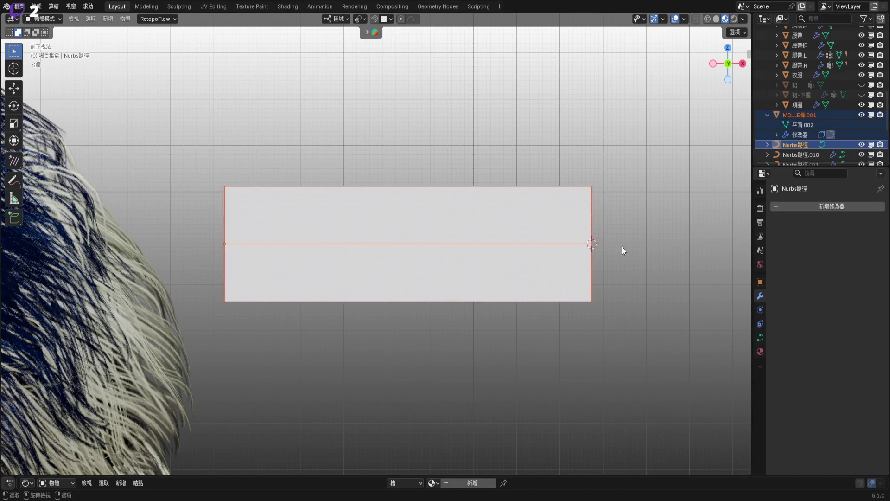
{"action": "key", "text": "ctrl+p"}
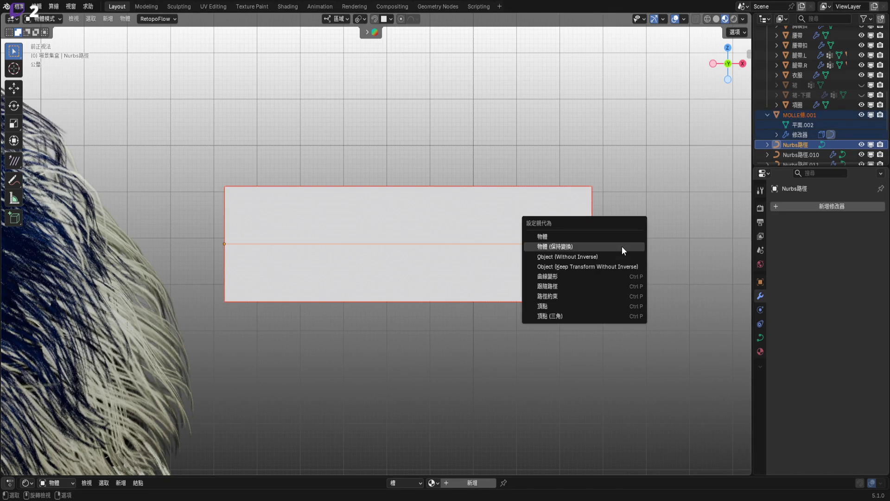
{"action": "key", "text": "Return"}
Enter the curve's Edit Mode, leaving its end point unextended
{"action": "key", "text": "Tab"}
{"action": "scroll", "coordinate": [545, 232], "scroll_direction": "up", "scroll_amount": 1}
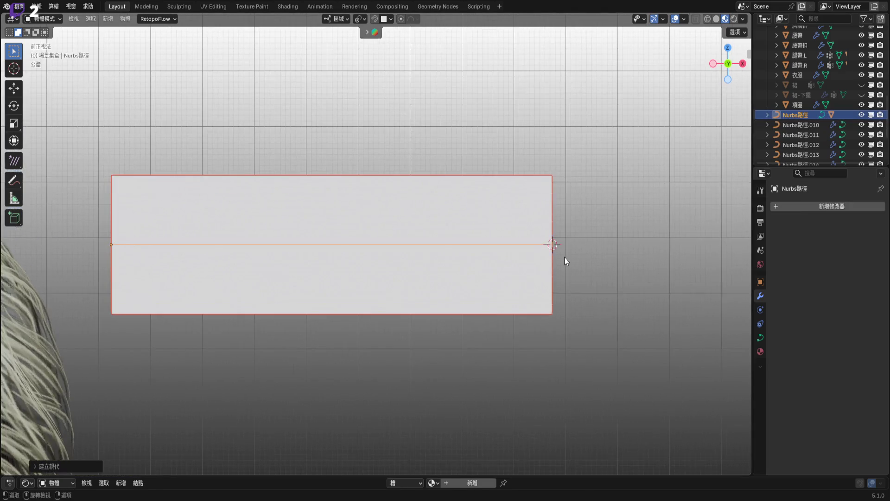
{"action": "middle_click_drag", "start_coordinate": [570, 254], "coordinate": [574, 246], "text": "shift"}
{"action": "key", "text": "e"}
{"action": "key", "text": "Escape"}
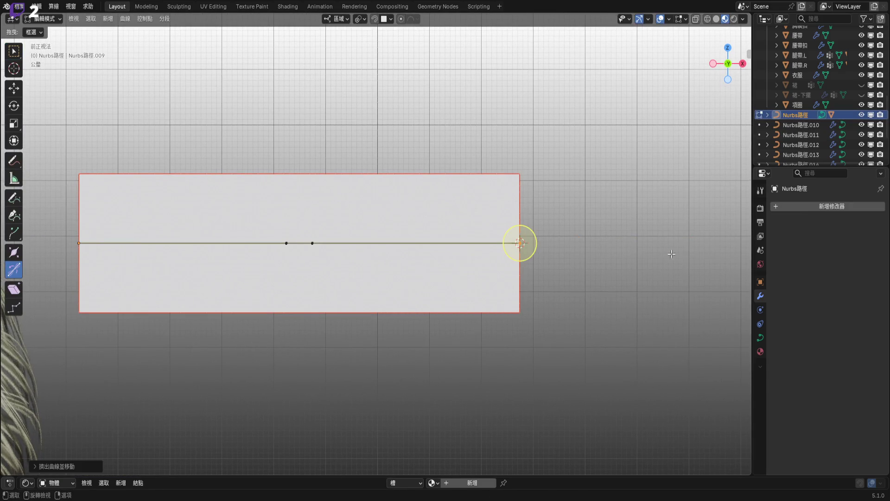
Return to Object Mode in a tilted view and open the curve's Add Modifier list
{"action": "scroll", "coordinate": [574, 239], "scroll_direction": "down", "scroll_amount": 2, "text": "ctrl"}
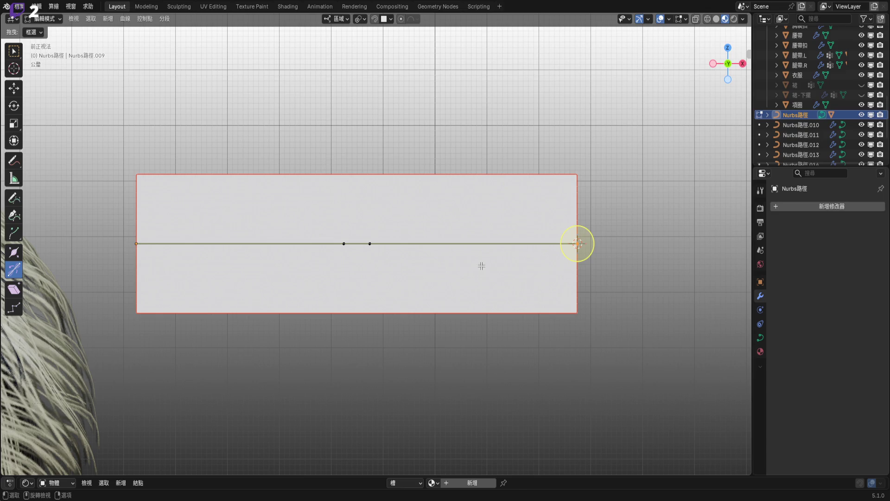
{"action": "key", "text": "Tab"}
{"action": "mouse_move", "coordinate": [480, 270]}
{"action": "middle_mouse_down"}
{"action": "mouse_move", "coordinate": [508, 272]}
{"action": "mouse_move", "coordinate": [484, 257]}
{"action": "middle_mouse_up"}
{"action": "left_click", "coordinate": [817, 206]}
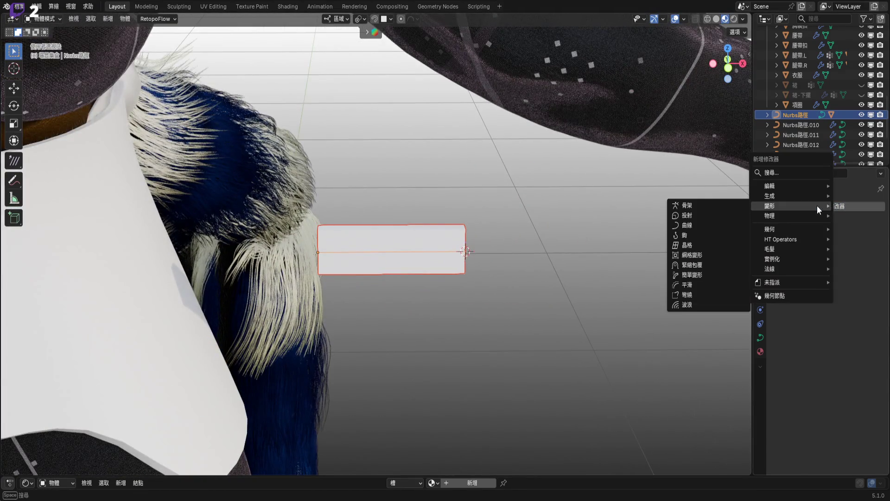
Add an Array modifier to the Nurbs路徑 curve and switch to front orthographic view
{"action": "mouse_move", "coordinate": [813, 193]}
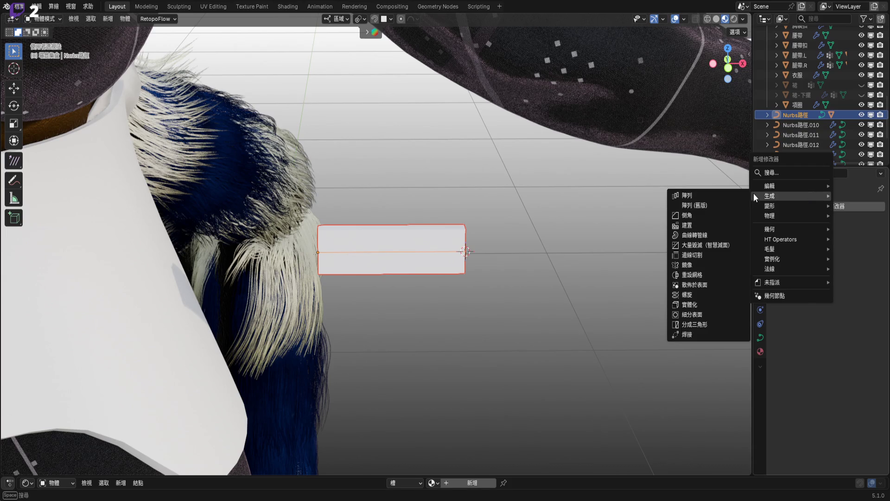
{"action": "left_click", "coordinate": [738, 193]}
{"action": "mouse_move", "coordinate": [734, 200]}
{"action": "middle_mouse_down"}
{"action": "mouse_move", "coordinate": [464, 227]}
{"action": "mouse_move", "coordinate": [488, 245]}
{"action": "mouse_move", "coordinate": [517, 243]}
{"action": "mouse_move", "coordinate": [524, 253]}
{"action": "middle_mouse_up"}
{"action": "scroll", "coordinate": [492, 246], "scroll_direction": "down", "scroll_amount": 3}
{"action": "scroll", "coordinate": [494, 246], "scroll_direction": "up", "scroll_amount": 8}
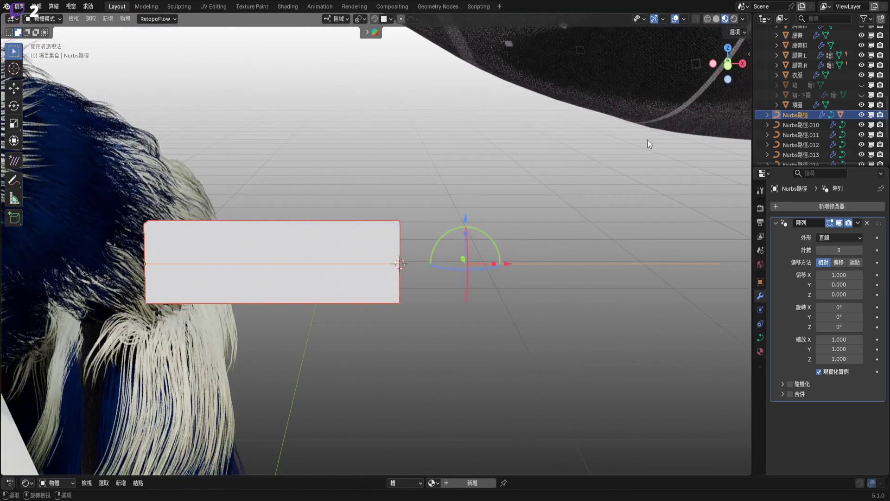
{"action": "left_click", "coordinate": [728, 80]}
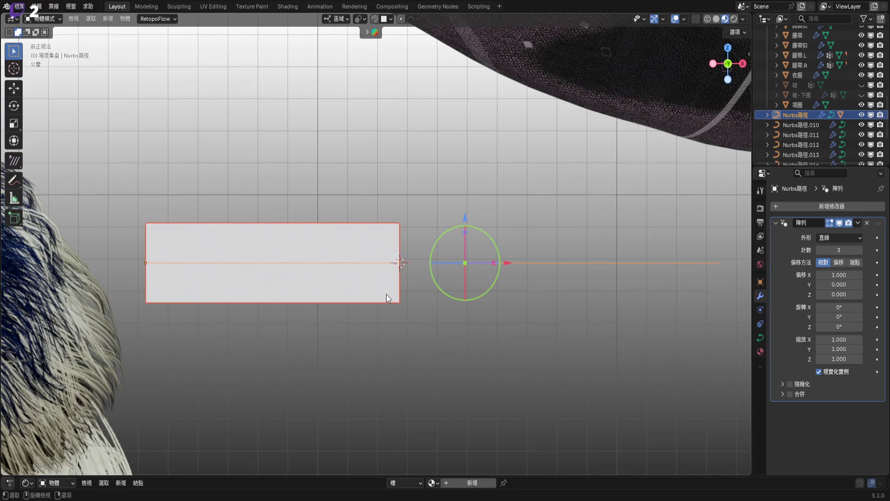
Add an Array modifier to the MOLLE條.001 strap
{"action": "left_click", "coordinate": [387, 297]}
{"action": "left_click", "coordinate": [819, 207]}
{"action": "mouse_move", "coordinate": [819, 207]}
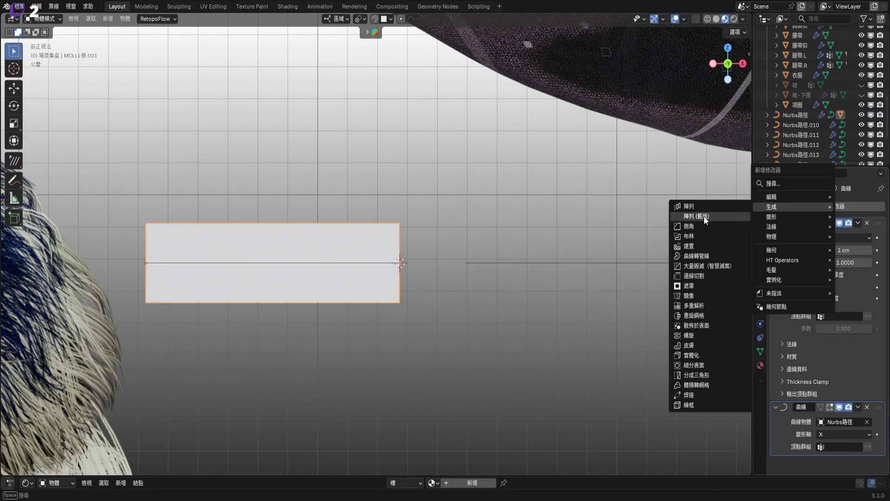
{"action": "left_click", "coordinate": [703, 205]}
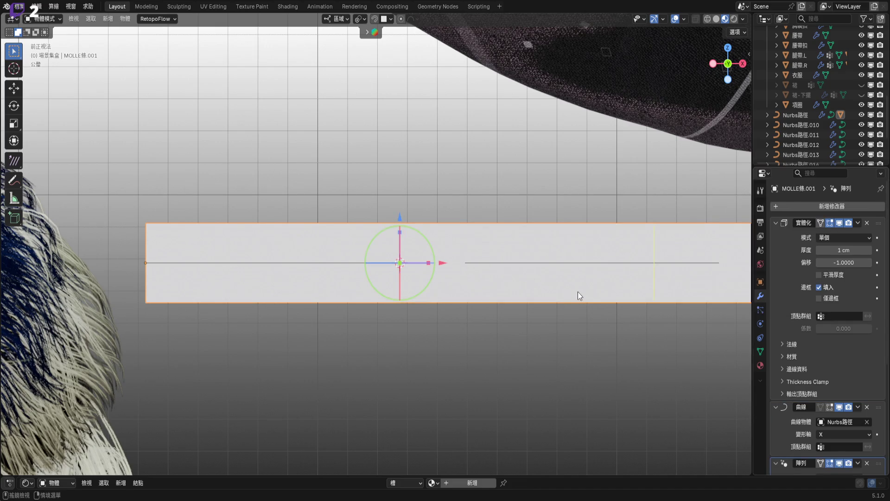
Try the curve's Array offset X at 0.770, then cancel back to 1.000
{"action": "scroll", "coordinate": [577, 291], "scroll_direction": "down", "scroll_amount": 5}
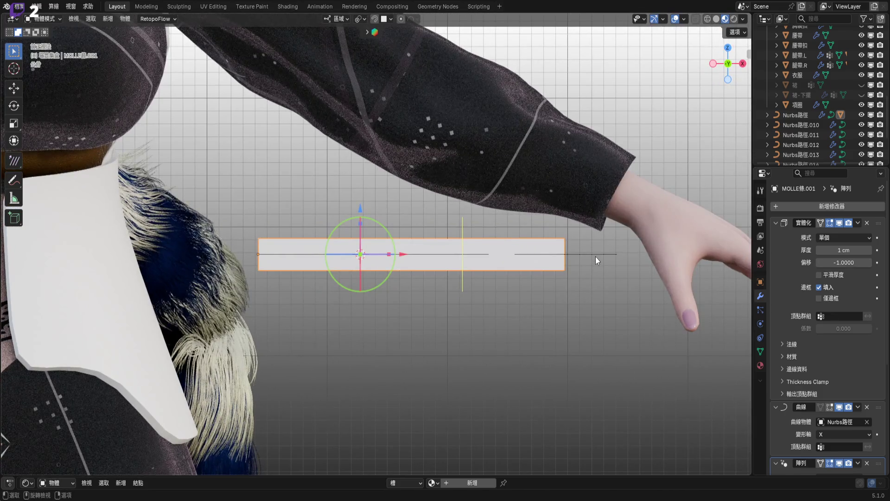
{"action": "left_click", "coordinate": [596, 257]}
{"action": "scroll", "coordinate": [589, 269], "scroll_direction": "up", "scroll_amount": 3}
{"action": "left_click_drag", "start_coordinate": [835, 274], "coordinate": [784, 275]}
{"action": "key", "text": "Escape"}
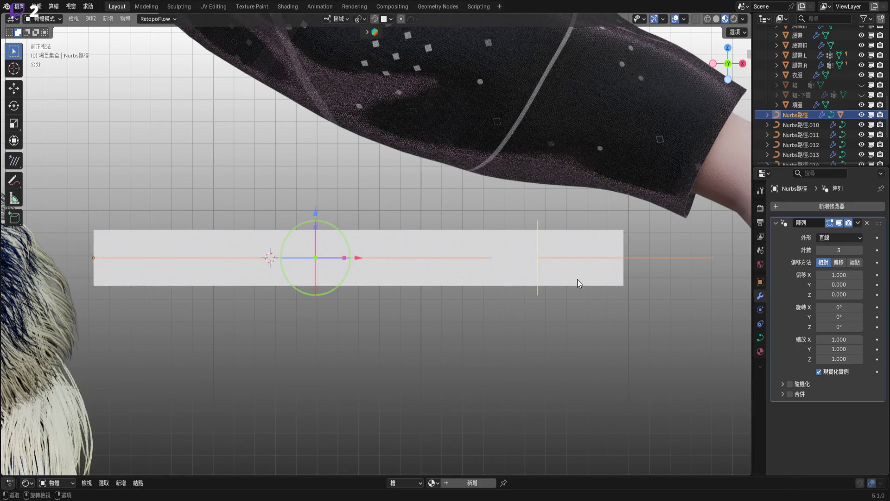
Check the strap's modifiers, then edit the Nurbs路徑 curve's points with the point framed
{"action": "left_click", "coordinate": [577, 282]}
{"action": "scroll", "coordinate": [784, 355], "scroll_direction": "down", "scroll_amount": 8}
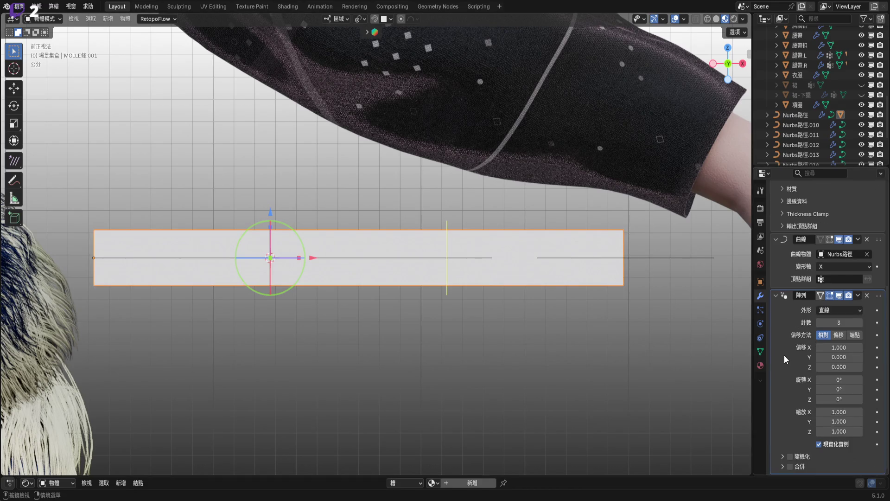
{"action": "left_click", "coordinate": [649, 265]}
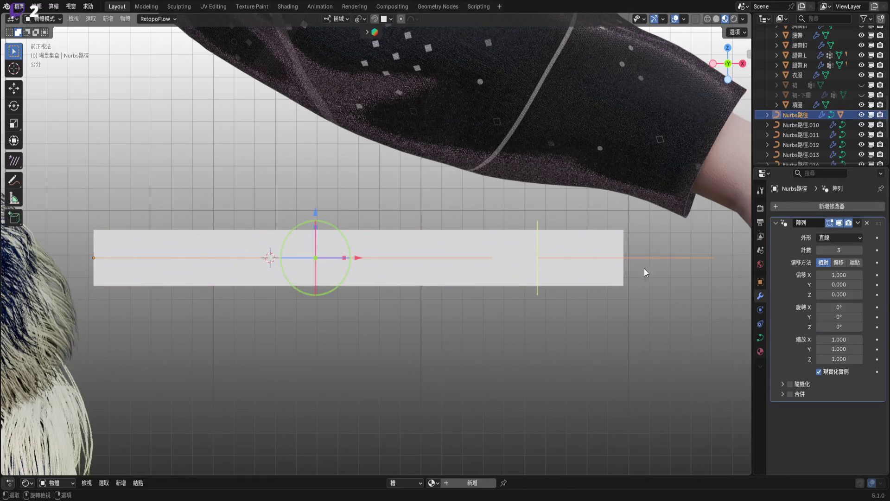
{"action": "key", "text": "Tab"}
{"action": "key", "text": "KP_Decimal"}
{"action": "scroll", "coordinate": [490, 288], "scroll_direction": "up", "scroll_amount": 3}
Try the curve's Array offset X near 0.865, then cancel to keep 1.000
{"action": "scroll", "coordinate": [514, 297], "scroll_direction": "up", "scroll_amount": 4, "text": "ctrl"}
{"action": "scroll", "coordinate": [517, 313], "scroll_direction": "down", "scroll_amount": 2}
{"action": "scroll", "coordinate": [518, 314], "scroll_direction": "down", "scroll_amount": 4, "text": "ctrl"}
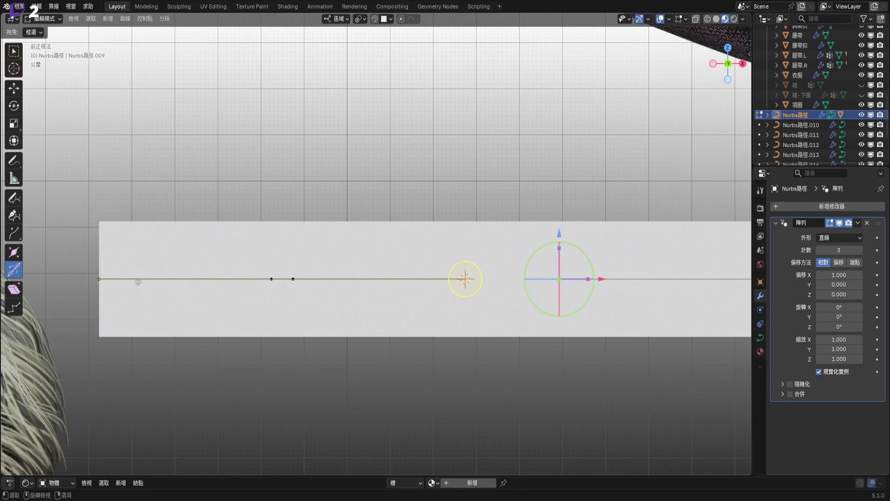
{"action": "scroll", "coordinate": [135, 281], "scroll_direction": "down", "scroll_amount": 8, "text": "ctrl"}
{"action": "scroll", "coordinate": [325, 275], "scroll_direction": "down", "scroll_amount": 2}
{"action": "scroll", "coordinate": [344, 272], "scroll_direction": "down", "scroll_amount": 4, "text": "ctrl"}
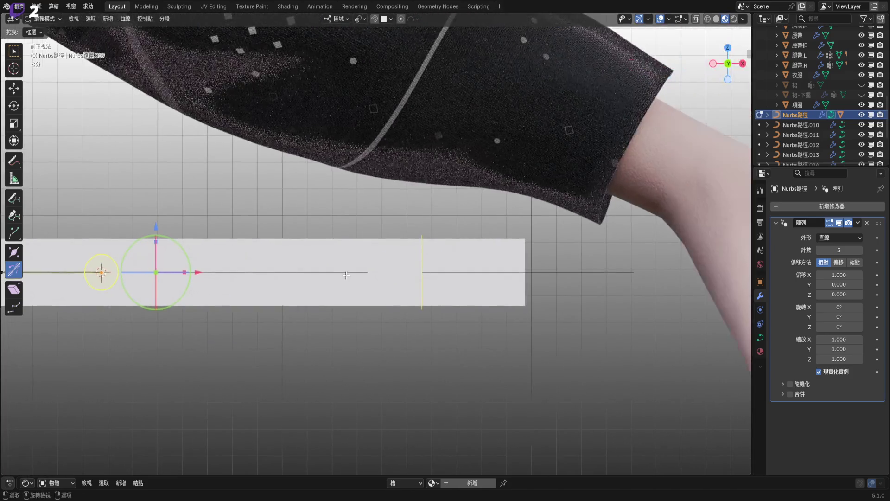
{"action": "scroll", "coordinate": [464, 267], "scroll_direction": "up", "scroll_amount": 2}
{"action": "scroll", "coordinate": [438, 242], "scroll_direction": "up", "scroll_amount": 4, "text": "ctrl"}
{"action": "scroll", "coordinate": [438, 242], "scroll_direction": "up", "scroll_amount": 1}
{"action": "scroll", "coordinate": [438, 242], "scroll_direction": "up", "scroll_amount": 4, "text": "ctrl"}
{"action": "left_click_drag", "start_coordinate": [839, 275], "coordinate": [811, 274]}
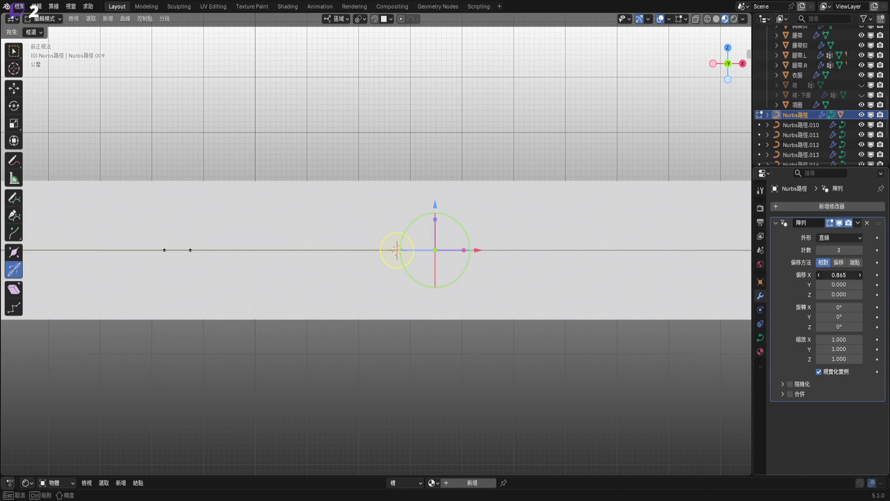
{"action": "key", "text": "Escape"}
Return to Object Mode and bring up the Apply transforms menu
{"action": "key", "text": "Tab"}
{"action": "scroll", "coordinate": [430, 235], "scroll_direction": "down", "scroll_amount": 4}
{"action": "scroll", "coordinate": [431, 235], "scroll_direction": "down", "scroll_amount": 3, "text": "ctrl"}
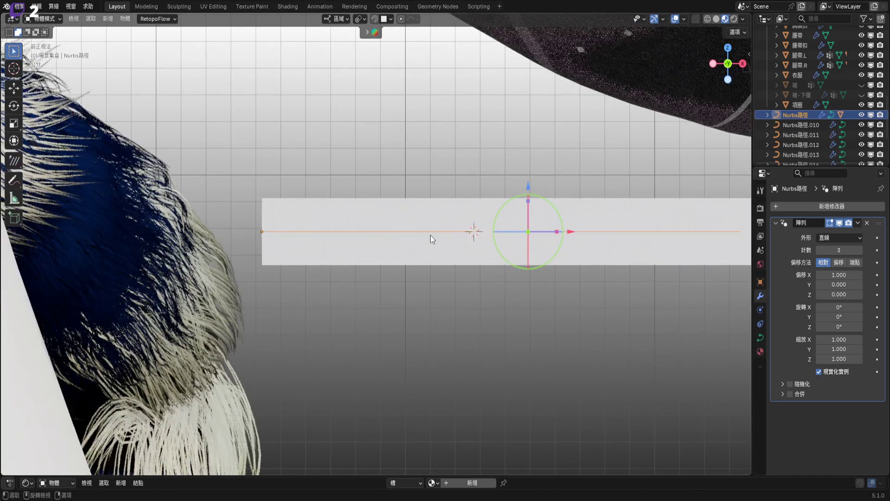
{"action": "scroll", "coordinate": [431, 235], "scroll_direction": "down", "scroll_amount": 3, "text": "ctrl"}
{"action": "middle_click_drag", "start_coordinate": [430, 235], "coordinate": [421, 215], "text": "shift"}
{"action": "key", "text": "ctrl+a"}
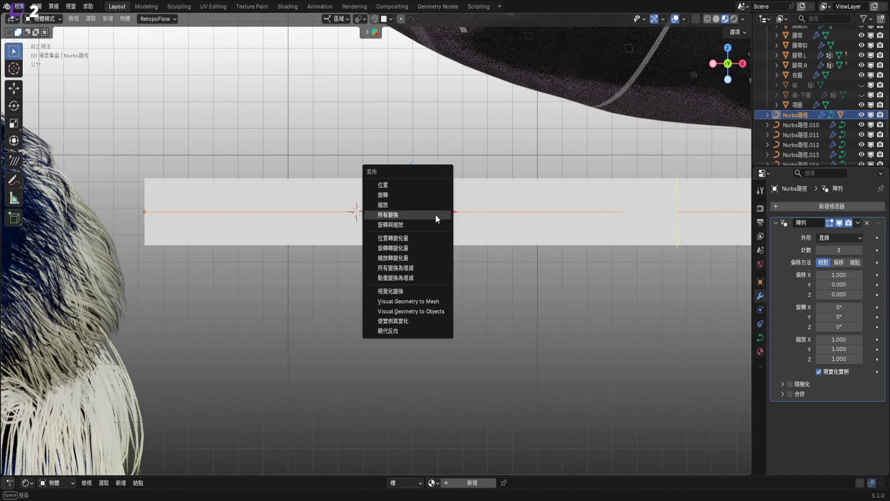
Apply all transforms to the Nurbs路徑 curve
{"action": "left_click", "coordinate": [435, 214]}
{"action": "scroll", "coordinate": [395, 226], "scroll_direction": "down", "scroll_amount": 3}
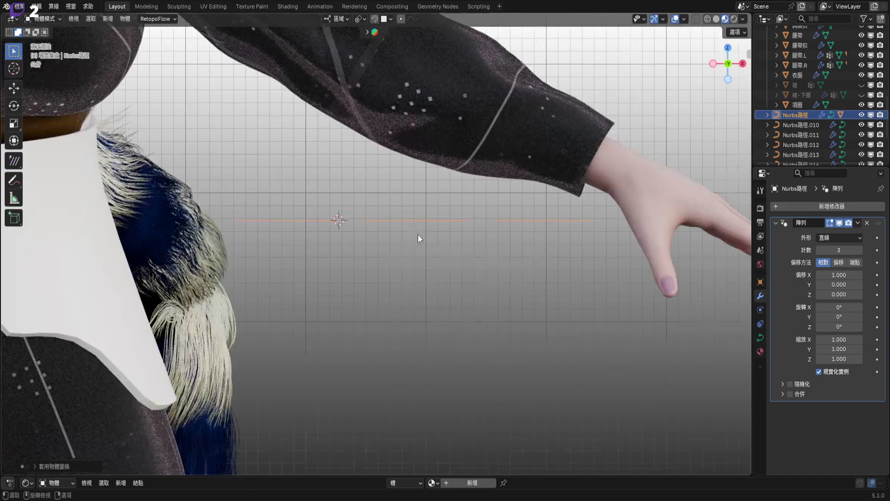
{"action": "middle_click_drag", "start_coordinate": [418, 235], "coordinate": [419, 244]}
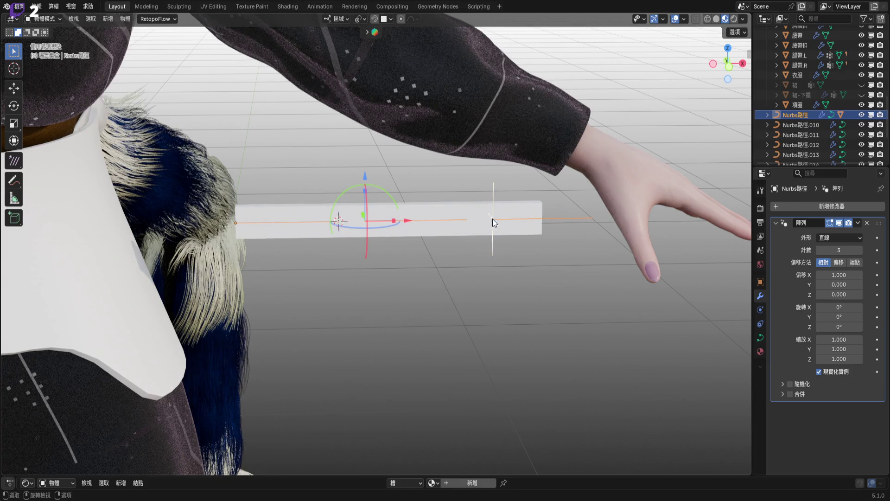
Clear the MOLLE條.001 strap's parent with Alt+P
{"action": "left_click", "coordinate": [524, 229]}
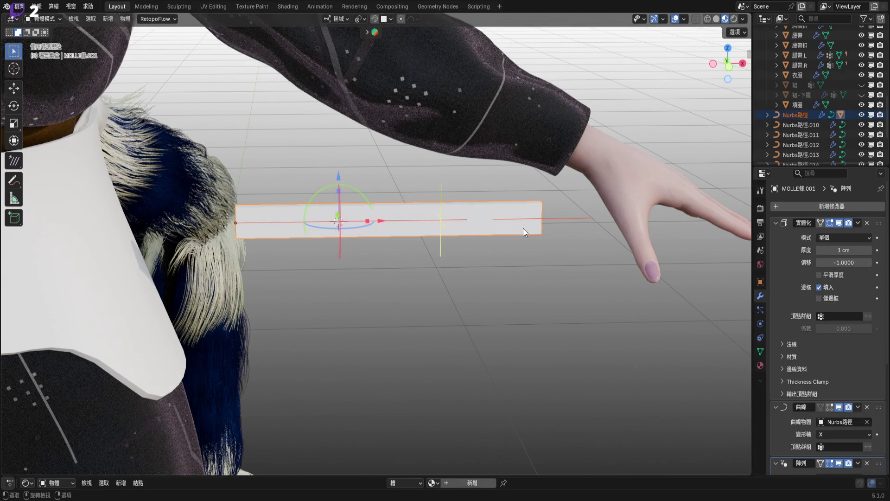
{"action": "key", "text": "alt+p"}
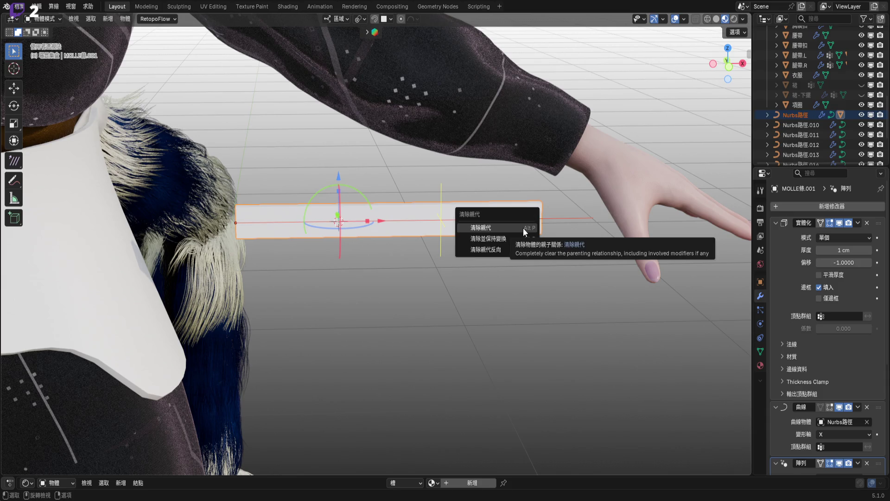
{"action": "left_click", "coordinate": [527, 238]}
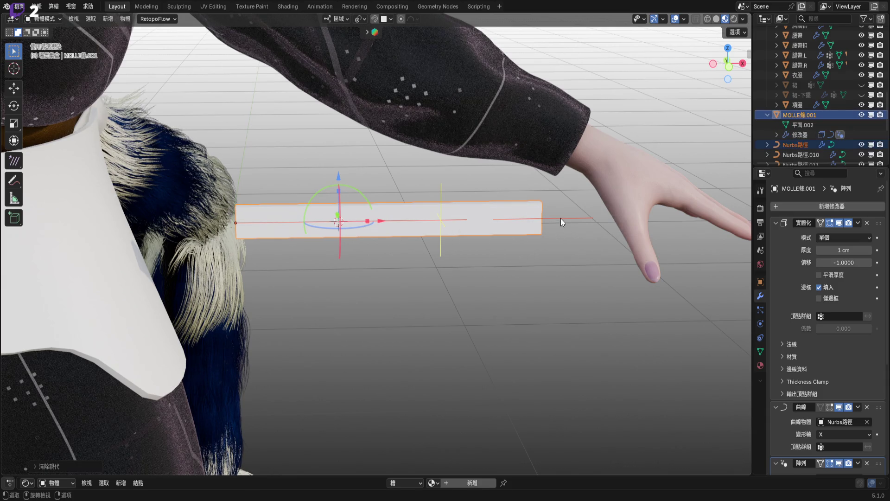
Apply the Nurbs路徑 curve's transforms again, then undo it
{"action": "left_click", "coordinate": [561, 218]}
{"action": "key", "text": "ctrl+a"}
{"action": "left_click", "coordinate": [560, 218]}
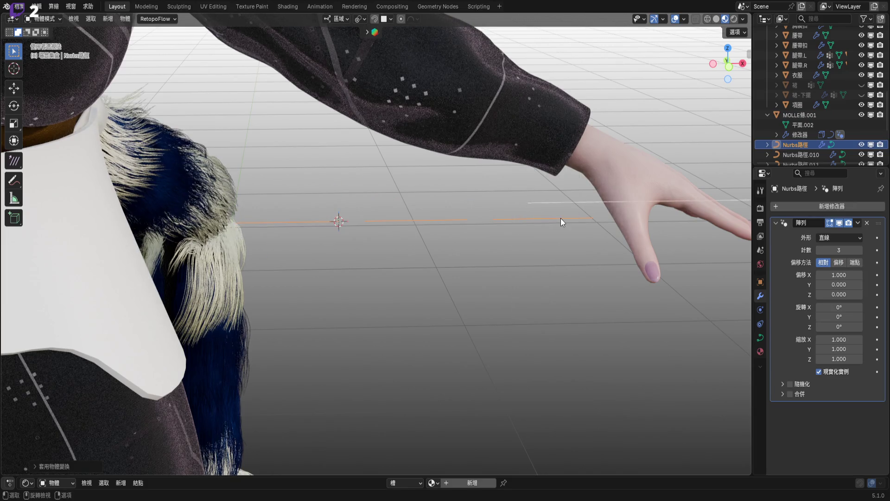
{"action": "key", "text": "ctrl+z"}
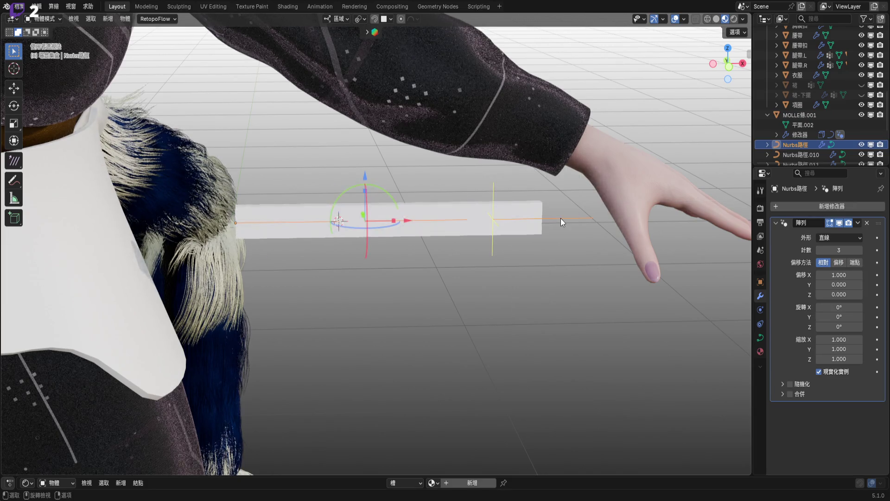
{"action": "scroll", "coordinate": [449, 214], "scroll_direction": "down", "scroll_amount": 5}
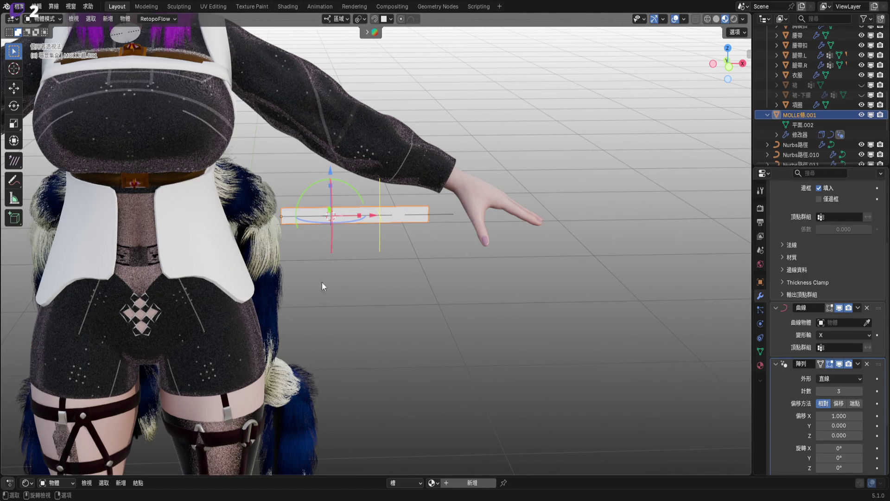
Reapply all transforms to Nurbs路徑, then undo to remove its Array modifier
{"action": "left_click", "coordinate": [441, 216]}
{"action": "scroll", "coordinate": [444, 268], "scroll_direction": "up", "scroll_amount": 5}
{"action": "middle_click_drag", "start_coordinate": [451, 240], "coordinate": [583, 213], "text": "shift"}
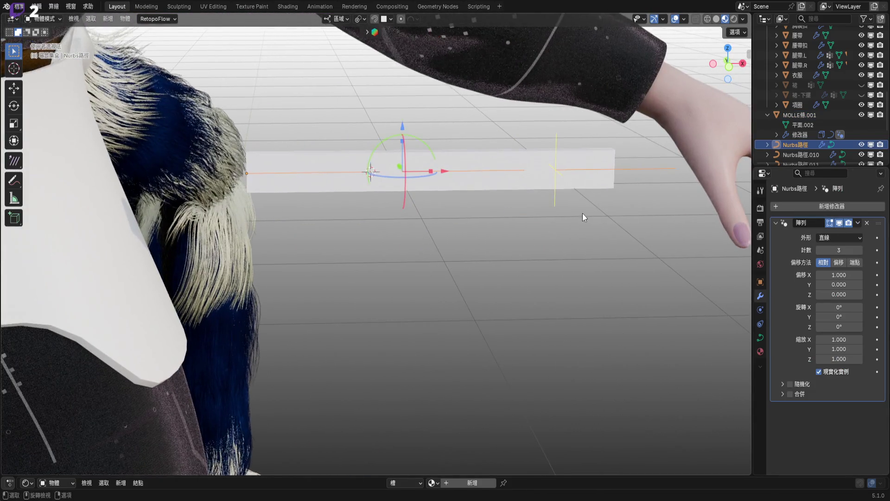
{"action": "key", "text": "ctrl+a"}
{"action": "left_click", "coordinate": [582, 213]}
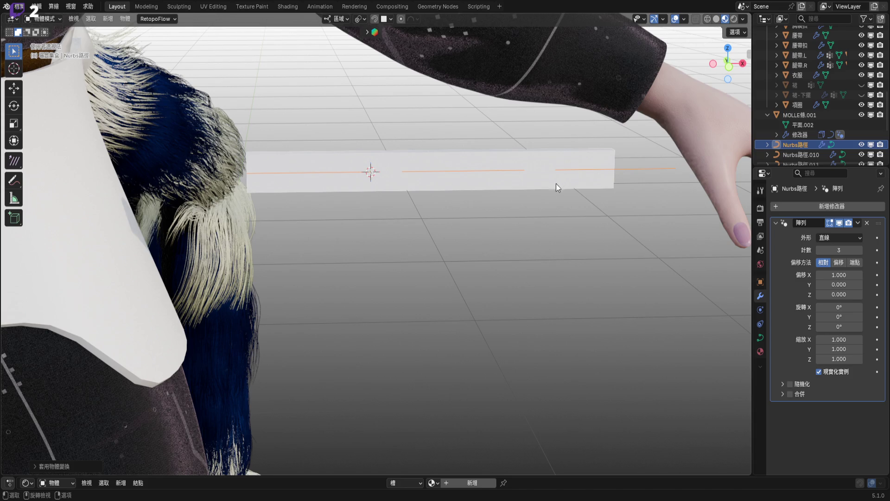
{"action": "middle_click_drag", "start_coordinate": [555, 186], "coordinate": [554, 185]}
{"action": "scroll", "coordinate": [542, 208], "scroll_direction": "up", "scroll_amount": 3}
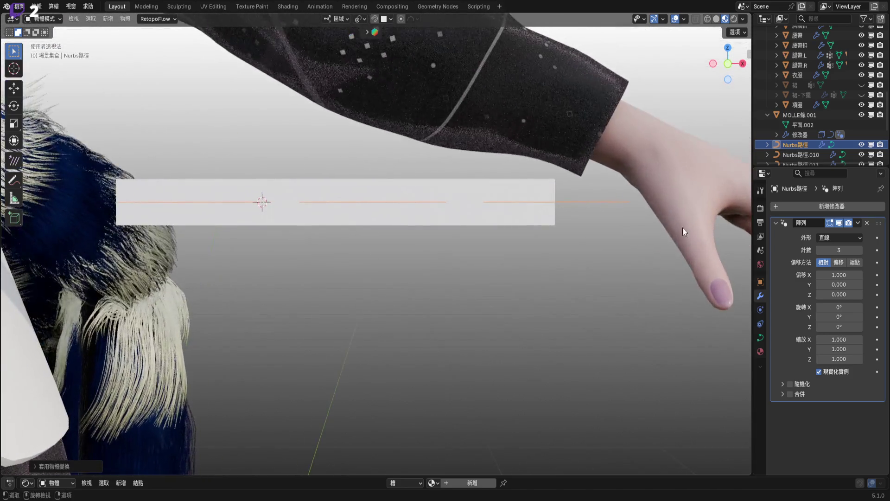
{"action": "key", "text": "ctrl+z"}
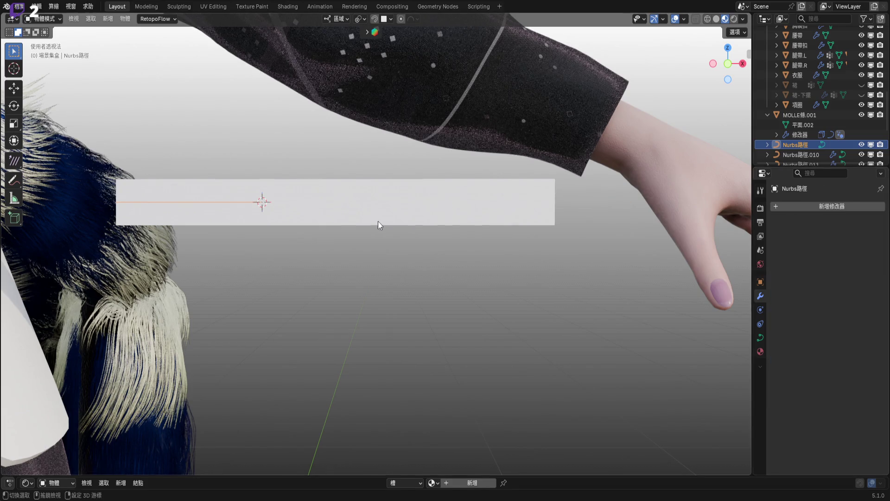
{"action": "scroll", "coordinate": [377, 222], "scroll_direction": "up", "scroll_amount": 3}
{"action": "mouse_move", "coordinate": [329, 190]}
{"action": "middle_mouse_down"}
{"action": "mouse_move", "coordinate": [391, 219]}
{"action": "mouse_move", "coordinate": [371, 216]}
{"action": "middle_mouse_up"}
Move the Nurbs路徑 curve's origin to its end point using the 3D cursor
{"action": "key", "text": "Tab"}
{"action": "key", "text": "Tab"}
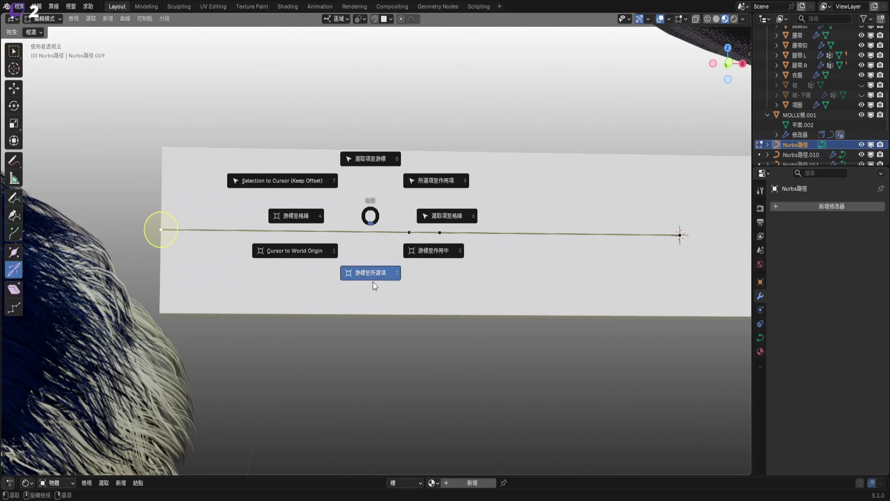
{"action": "key", "text": "Tab"}
{"action": "right_click", "coordinate": [348, 232]}
{"action": "mouse_move", "coordinate": [349, 232]}
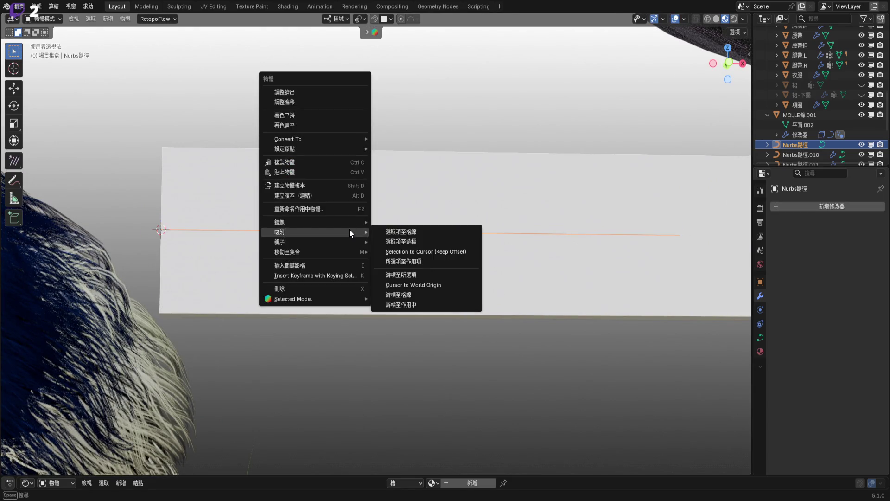
{"action": "mouse_move", "coordinate": [353, 149]}
{"action": "left_click", "coordinate": [422, 170]}
Add an Array modifier (count 3) to the Nurbs路徑 curve
{"action": "mouse_move", "coordinate": [422, 170]}
{"action": "middle_mouse_down"}
{"action": "mouse_move", "coordinate": [360, 227]}
{"action": "mouse_move", "coordinate": [603, 211]}
{"action": "middle_mouse_up"}
{"action": "left_click", "coordinate": [820, 207]}
{"action": "mouse_move", "coordinate": [821, 208]}
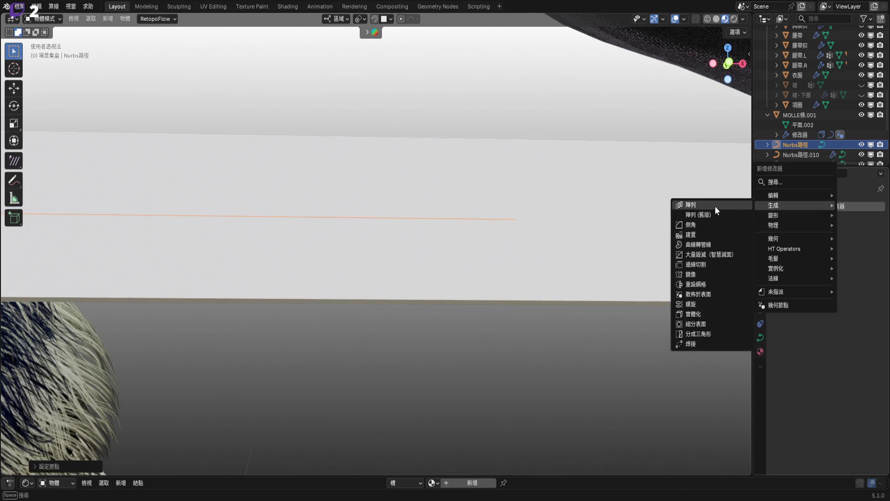
{"action": "left_click", "coordinate": [695, 204]}
{"action": "scroll", "coordinate": [550, 252], "scroll_direction": "down", "scroll_amount": 5}
{"action": "mouse_move", "coordinate": [549, 252]}
{"action": "middle_mouse_down", "text": "shift"}
{"action": "mouse_move", "coordinate": [357, 249]}
{"action": "mouse_move", "coordinate": [437, 260]}
{"action": "middle_mouse_up", "text": "shift"}
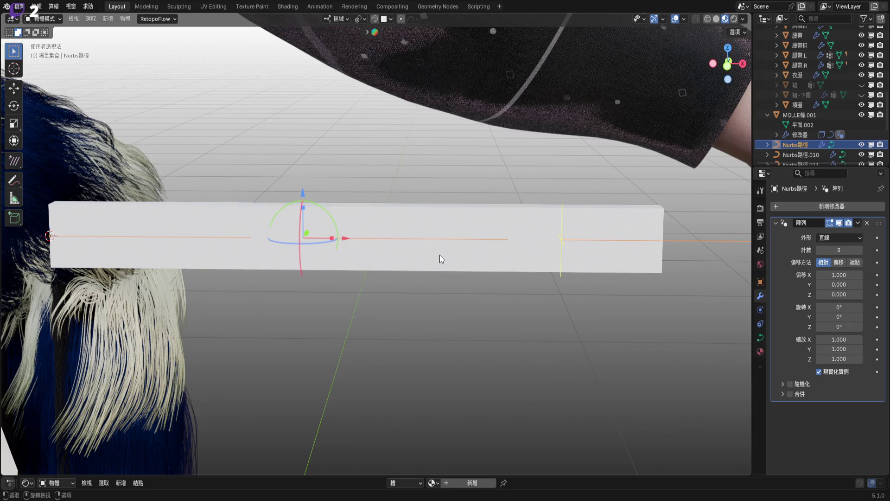
{"action": "left_click", "coordinate": [797, 119]}
{"action": "scroll", "coordinate": [864, 397], "scroll_direction": "down", "scroll_amount": 5}
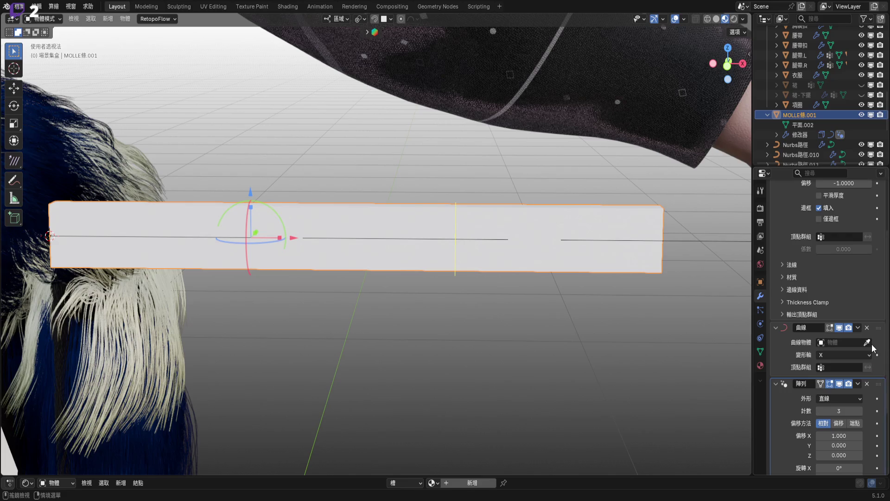
{"action": "left_click", "coordinate": [867, 343]}
{"action": "left_click", "coordinate": [583, 285]}
{"action": "mouse_move", "coordinate": [583, 283]}
{"action": "middle_mouse_down"}
{"action": "mouse_move", "coordinate": [541, 269]}
{"action": "mouse_move", "coordinate": [460, 296]}
{"action": "mouse_move", "coordinate": [469, 331]}
{"action": "middle_mouse_up"}
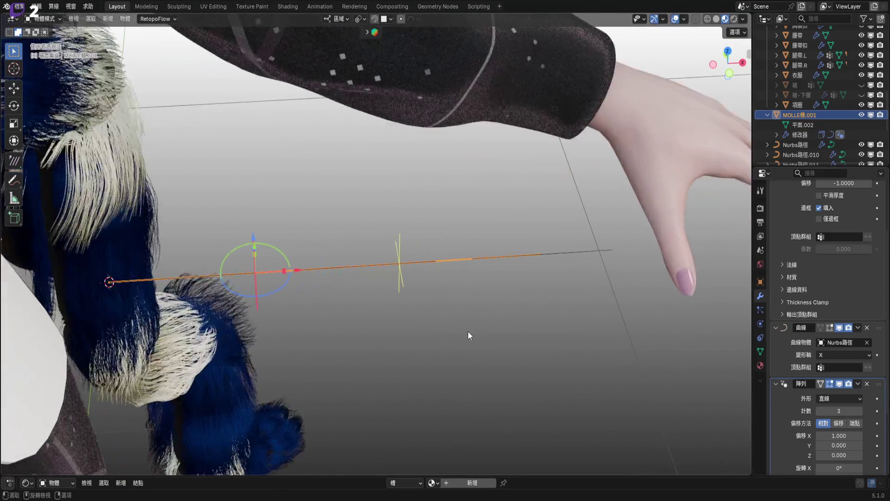
{"action": "scroll", "coordinate": [469, 320], "scroll_direction": "down", "scroll_amount": 5}
{"action": "scroll", "coordinate": [393, 235], "scroll_direction": "up", "scroll_amount": 7}
{"action": "mouse_move", "coordinate": [452, 239]}
{"action": "middle_mouse_down"}
{"action": "mouse_move", "coordinate": [458, 207]}
{"action": "mouse_move", "coordinate": [455, 243]}
{"action": "middle_mouse_up"}
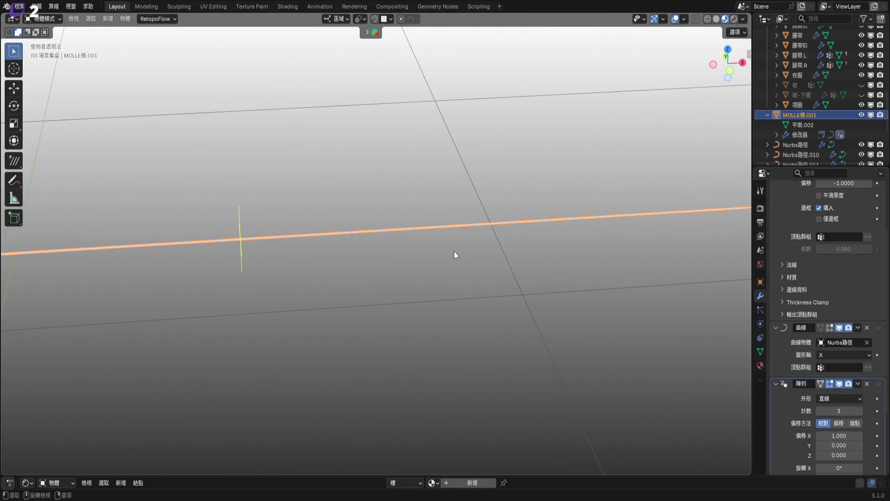
{"action": "scroll", "coordinate": [447, 256], "scroll_direction": "down", "scroll_amount": 4}
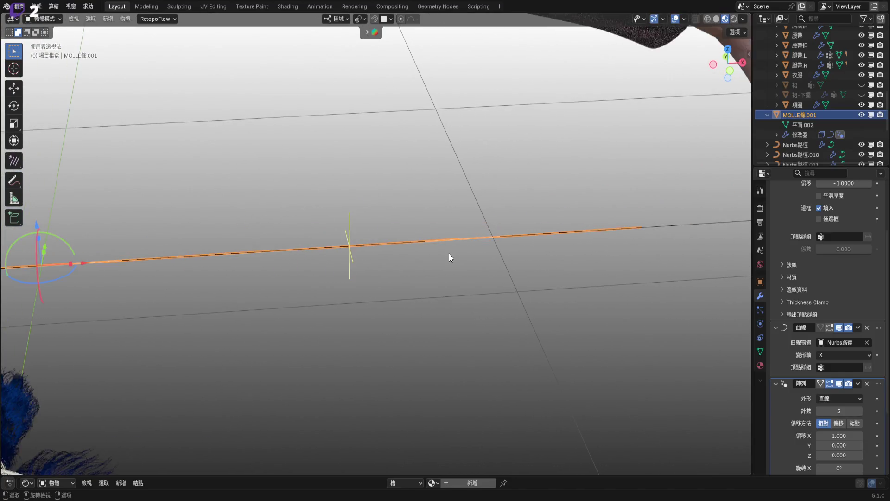
{"action": "key", "text": "ctrl"}
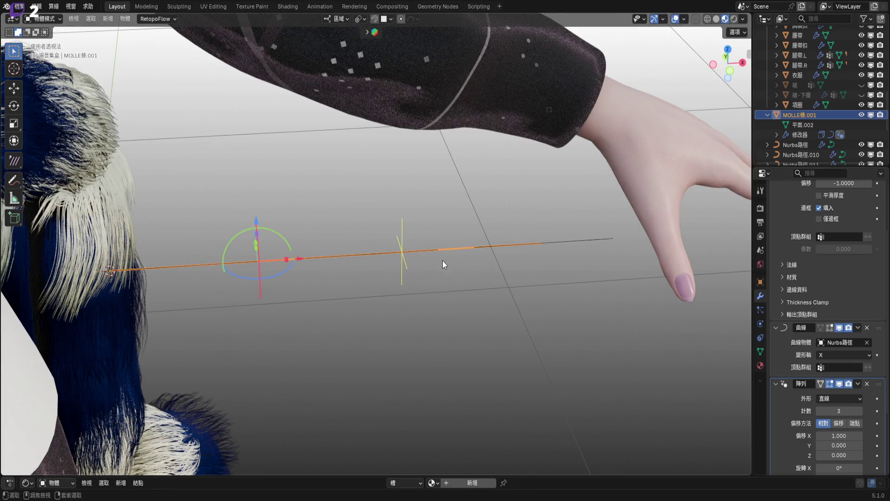
{"action": "key", "text": "ctrl+z"}
{"action": "mouse_move", "coordinate": [443, 261]}
{"action": "middle_mouse_down"}
{"action": "mouse_move", "coordinate": [429, 235]}
{"action": "mouse_move", "coordinate": [433, 272]}
{"action": "middle_mouse_up"}
{"action": "left_click", "coordinate": [431, 271]}
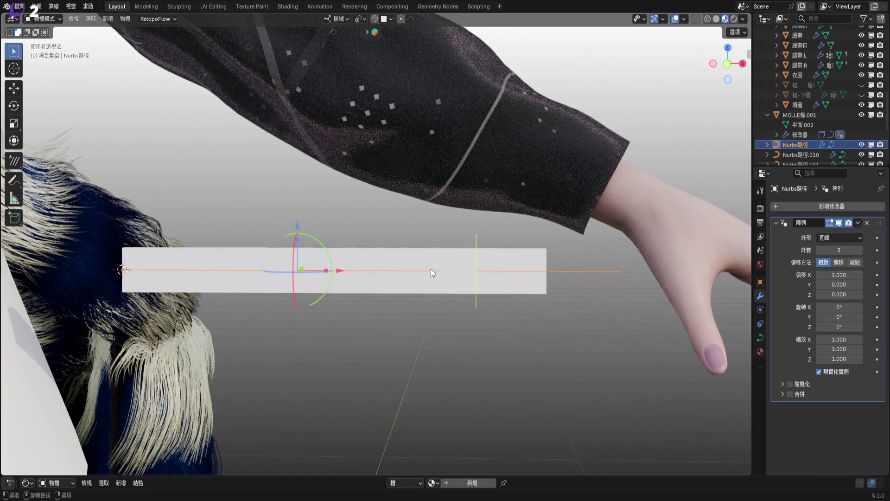
Undo, then restore, the curve's Array modifier after inspecting its end control points
{"action": "scroll", "coordinate": [431, 270], "scroll_direction": "up", "scroll_amount": 2}
{"action": "key", "text": "ctrl+z"}
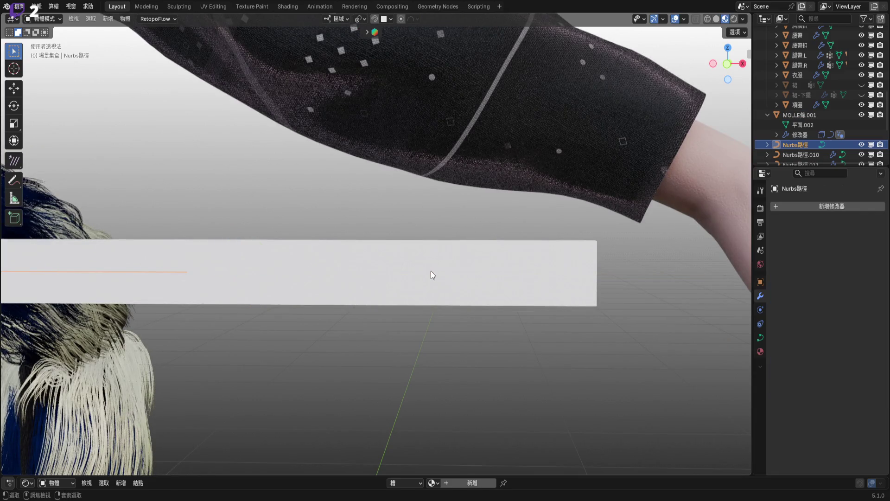
{"action": "middle_click_drag", "start_coordinate": [430, 270], "coordinate": [432, 288]}
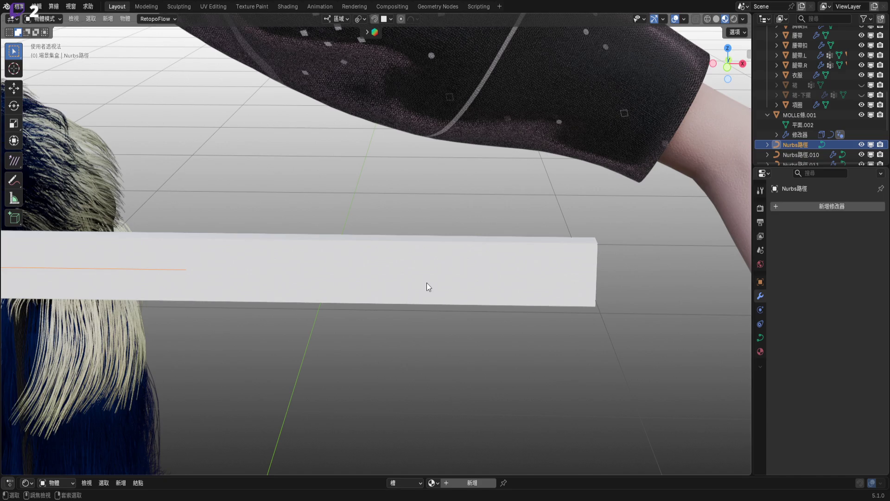
{"action": "key", "text": "Tab"}
{"action": "mouse_move", "coordinate": [408, 285]}
{"action": "middle_mouse_down"}
{"action": "mouse_move", "coordinate": [411, 269]}
{"action": "mouse_move", "coordinate": [455, 236]}
{"action": "middle_mouse_up"}
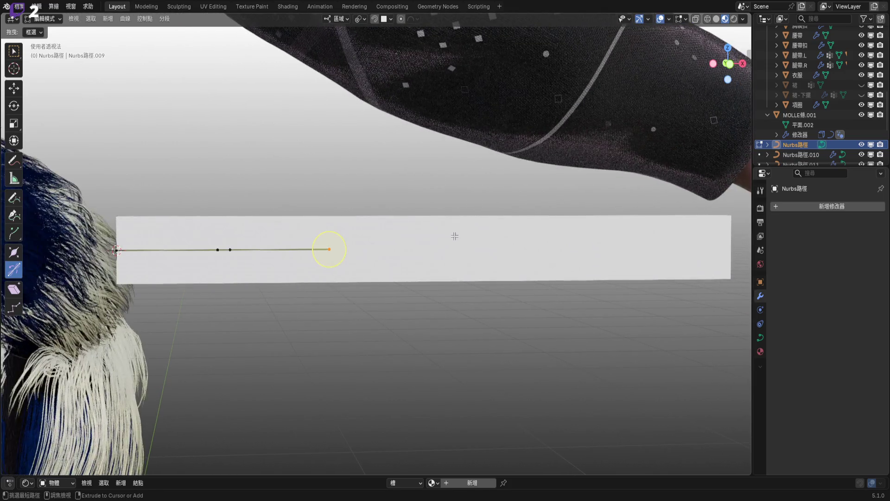
{"action": "key", "text": "Tab"}
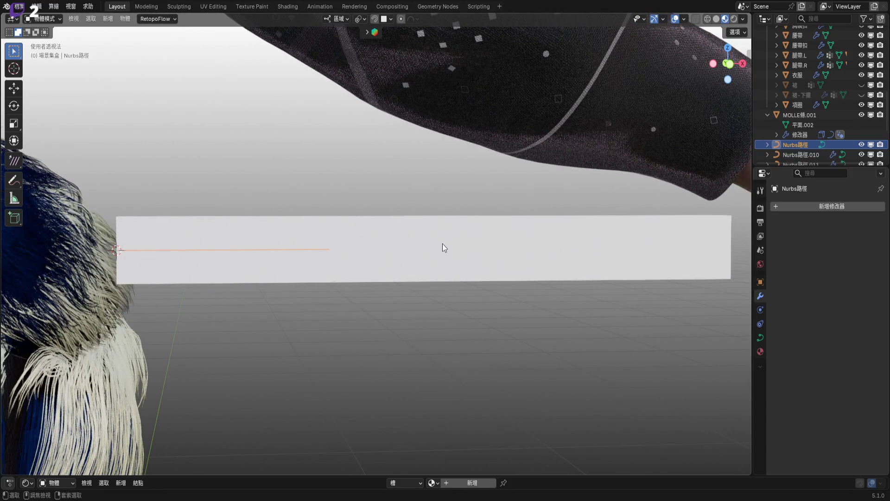
{"action": "key", "text": "ctrl+shift+a"}
{"action": "middle_click_drag", "start_coordinate": [442, 244], "coordinate": [447, 234]}
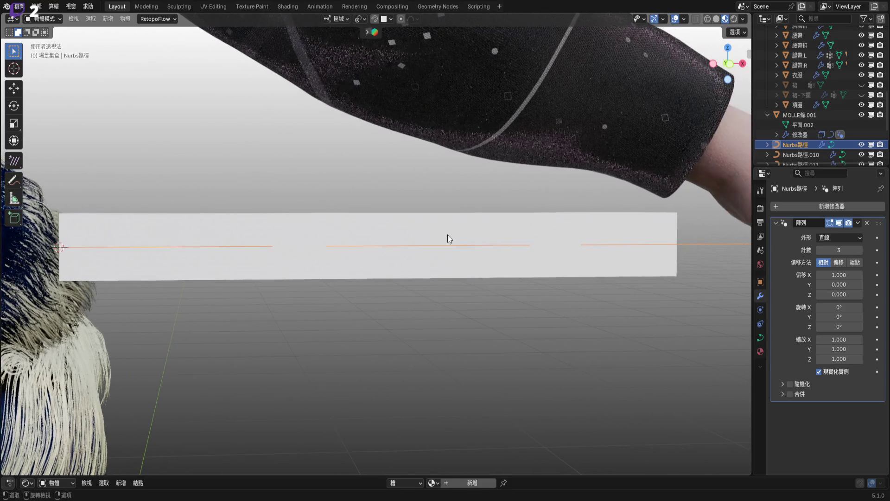
{"action": "middle_click_drag", "start_coordinate": [502, 216], "coordinate": [513, 205]}
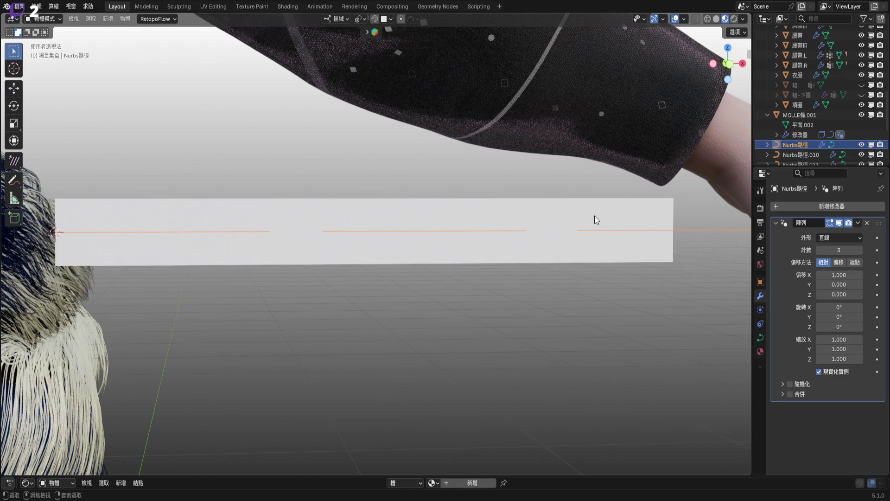
{"action": "middle_click_drag", "start_coordinate": [597, 202], "coordinate": [592, 206]}
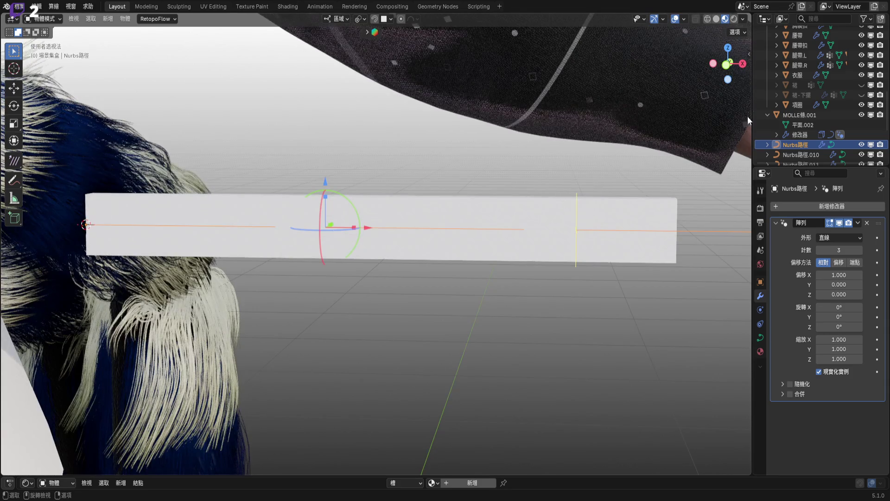
Point the MOLLE條.001 Curve modifier at Nurbs路徑 and parent the strip to that curve
{"action": "left_click", "coordinate": [620, 167]}
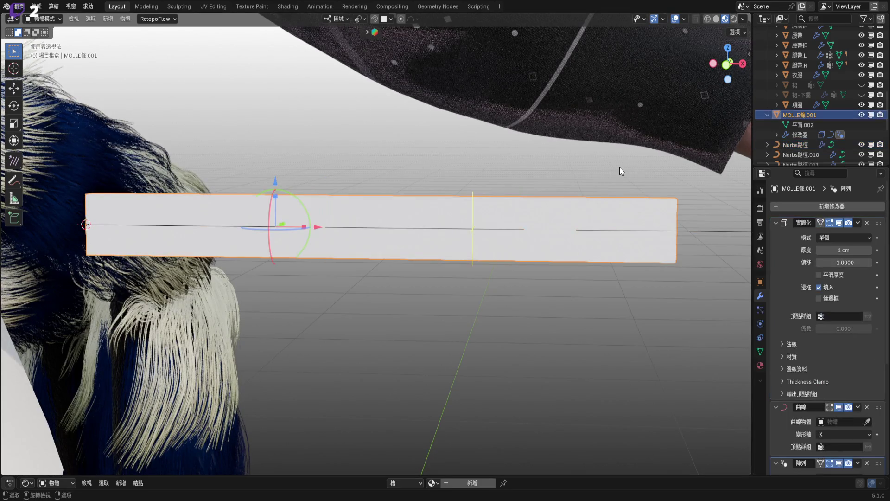
{"action": "left_click", "coordinate": [609, 175]}
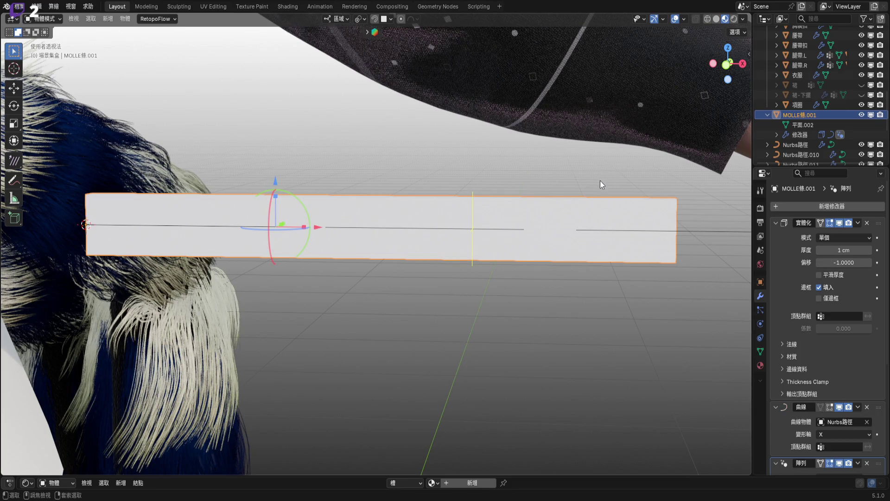
{"action": "left_click", "coordinate": [599, 182], "text": "ctrl"}
{"action": "left_click", "coordinate": [597, 183], "text": "shift"}
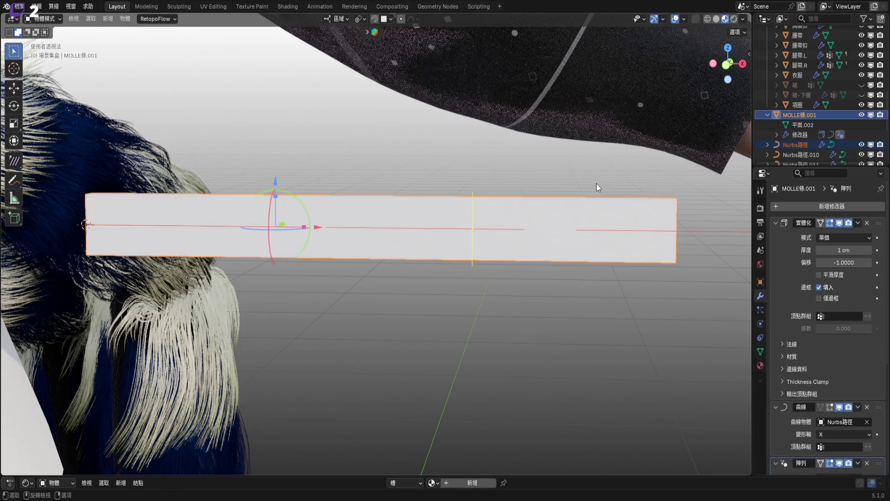
{"action": "key", "text": "ctrl+p"}
{"action": "left_click", "coordinate": [591, 187]}
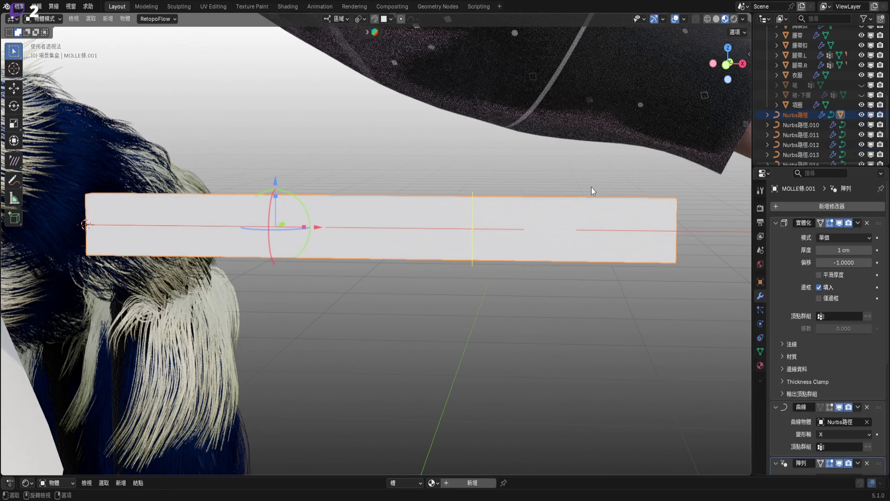
{"action": "middle_click_drag", "start_coordinate": [689, 206], "coordinate": [566, 190], "text": "shift"}
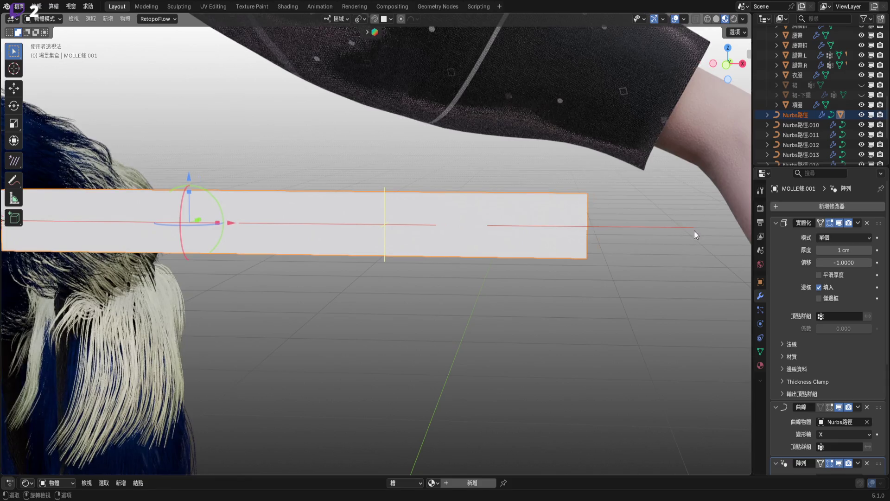
Set the curve's Array relative offset X to 0.8 and inspect the seam in Front Orthographic
{"action": "left_click", "coordinate": [647, 228]}
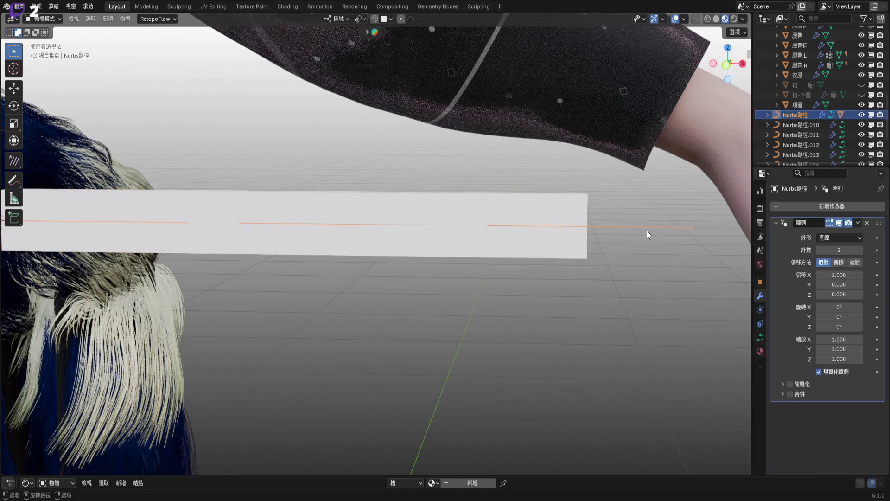
{"action": "left_click", "coordinate": [838, 275]}
{"action": "type", "text": "0.8"}
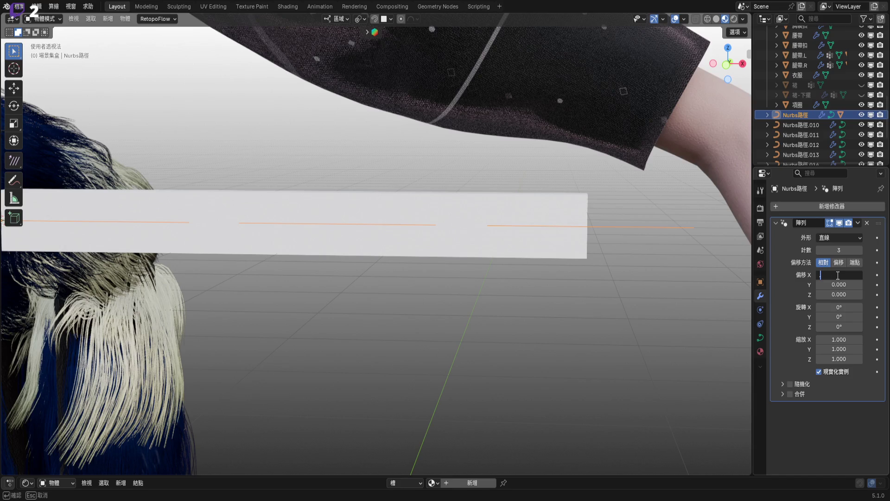
{"action": "key", "text": "Return"}
{"action": "key", "text": "KP_1"}
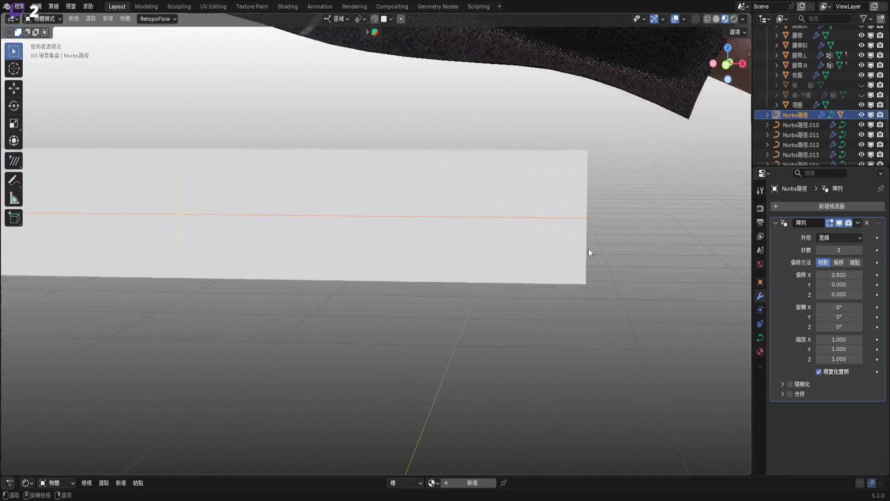
{"action": "key", "text": "KP_5"}
{"action": "scroll", "coordinate": [578, 232], "scroll_direction": "up", "scroll_amount": 5}
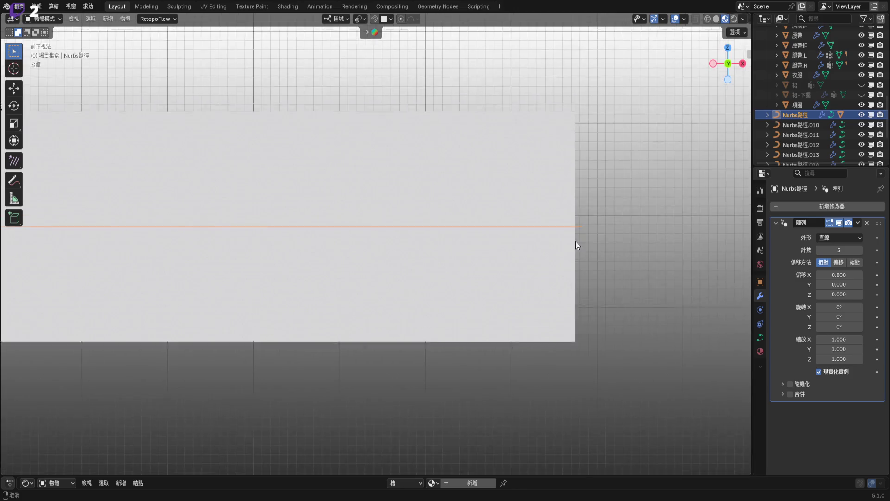
{"action": "middle_click_drag", "start_coordinate": [617, 196], "coordinate": [569, 265], "text": "shift"}
{"action": "scroll", "coordinate": [580, 299], "scroll_direction": "up", "scroll_amount": 3}
Fine-tune the X offset between 0.79 and 0.8, settling on 0.796
{"action": "left_click_drag", "start_coordinate": [840, 274], "coordinate": [837, 274]}
{"action": "left_click", "coordinate": [842, 273]}
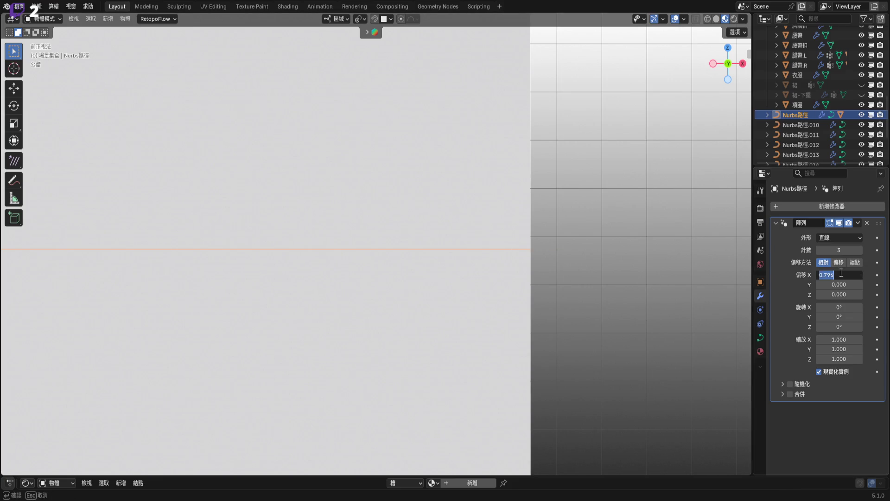
{"action": "key", "text": "BackSpace"}
{"action": "type", "text": ".79"}
{"action": "key", "text": "Return"}
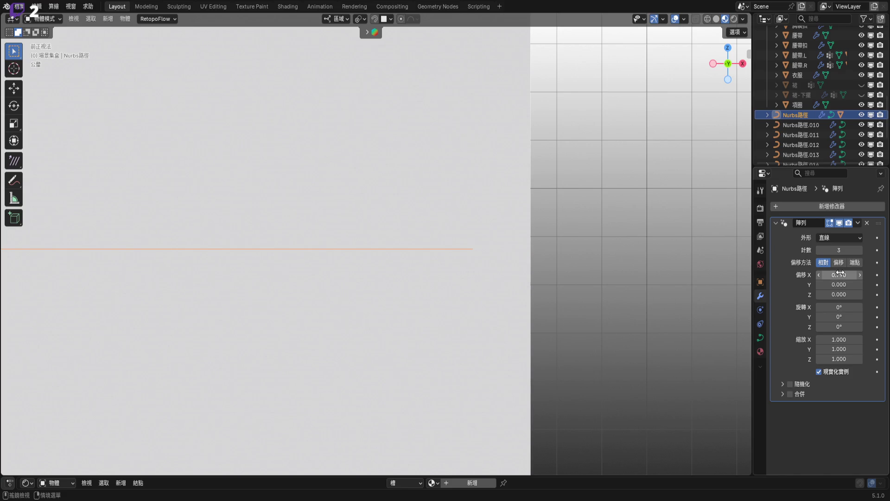
{"action": "left_click", "coordinate": [841, 273]}
{"action": "type", "text": ".8"}
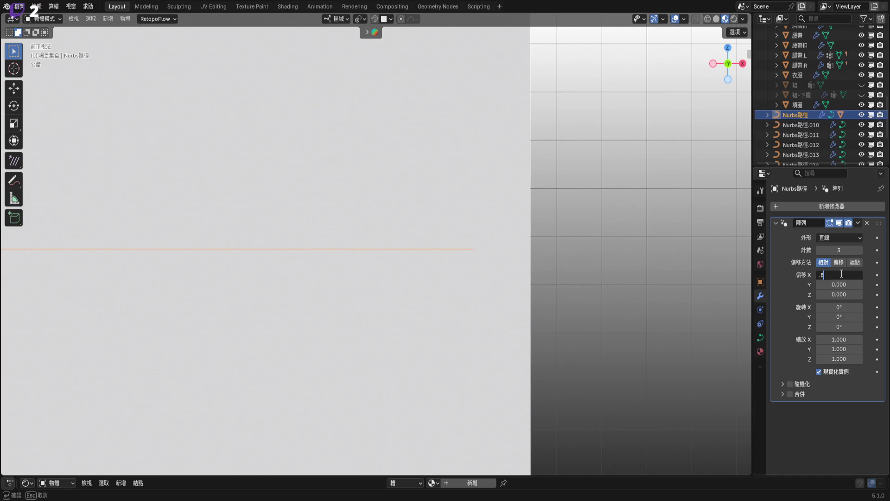
{"action": "key", "text": "Return"}
{"action": "left_click_drag", "start_coordinate": [840, 274], "coordinate": [838, 275]}
{"action": "scroll", "coordinate": [528, 264], "scroll_direction": "down", "scroll_amount": 5}
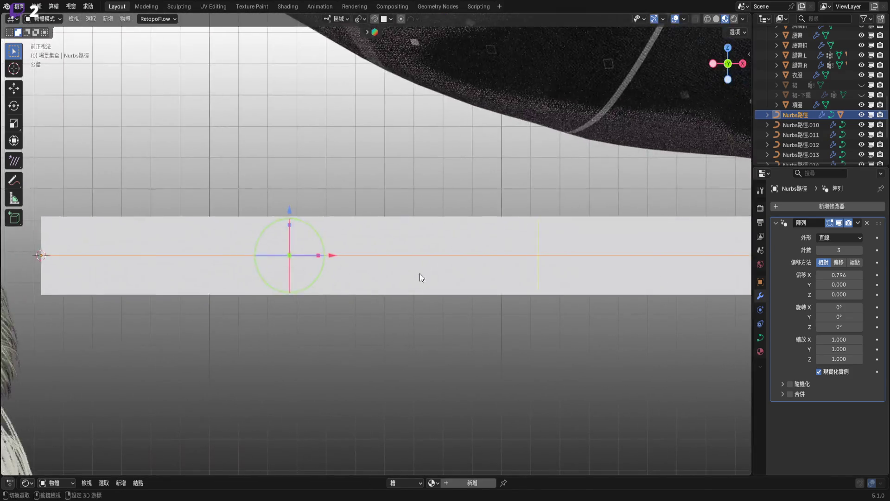
{"action": "scroll", "coordinate": [527, 266], "scroll_direction": "down", "scroll_amount": 2}
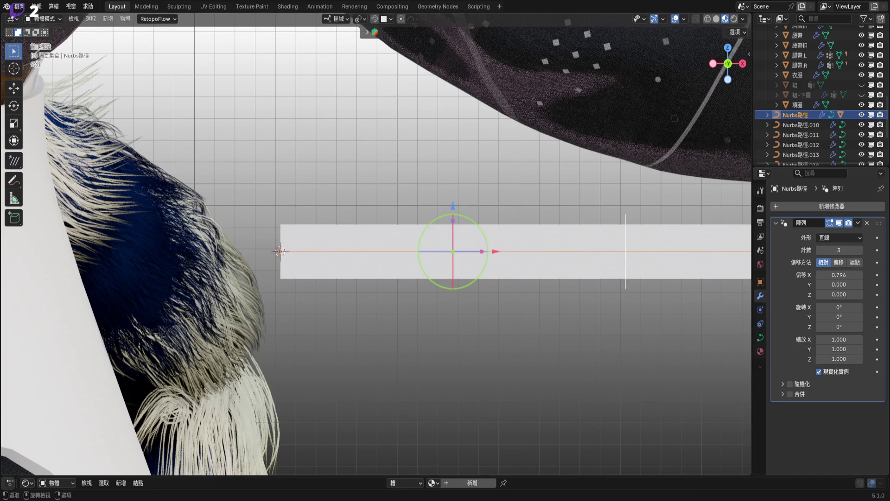
In the chest panel's Edit Mode, select a vertex on its inner top edge
{"action": "middle_click_drag", "start_coordinate": [614, 285], "coordinate": [505, 285], "text": "shift"}
{"action": "scroll", "coordinate": [512, 280], "scroll_direction": "down", "scroll_amount": 3}
{"action": "scroll", "coordinate": [491, 266], "scroll_direction": "up", "scroll_amount": 2}
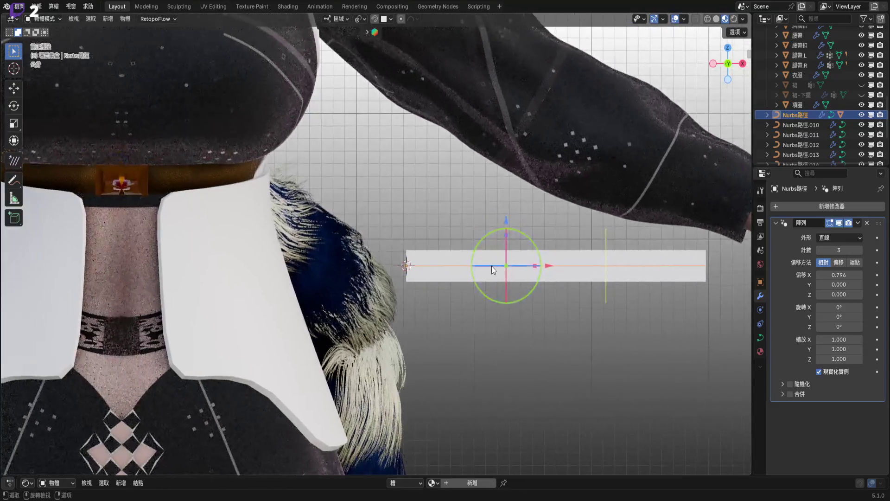
{"action": "key", "text": "Tab"}
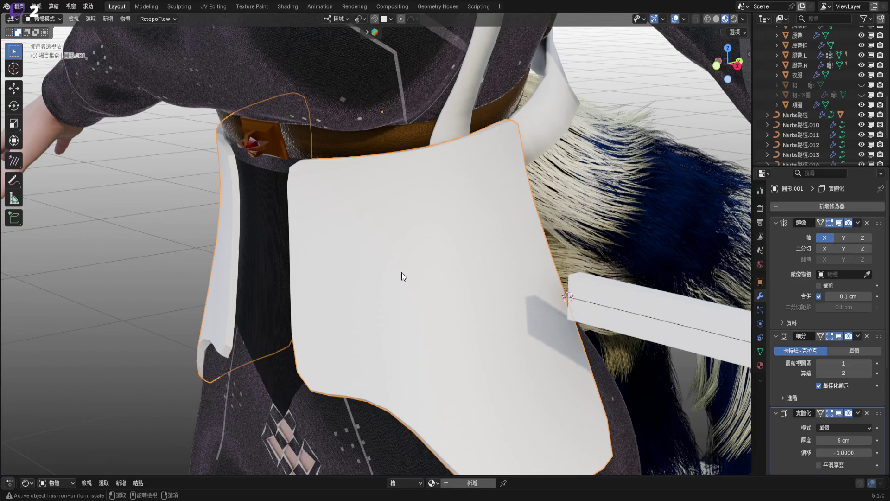
{"action": "key", "text": "Tab"}
{"action": "key", "text": "1"}
{"action": "mouse_move", "coordinate": [402, 272]}
{"action": "middle_mouse_down", "text": "ctrl"}
{"action": "mouse_move", "coordinate": [403, 218]}
{"action": "mouse_move", "coordinate": [350, 190]}
{"action": "mouse_move", "coordinate": [355, 209]}
{"action": "middle_mouse_up", "text": "ctrl"}
{"action": "scroll", "coordinate": [400, 217], "scroll_direction": "down", "scroll_amount": 5}
{"action": "left_click", "coordinate": [350, 189]}
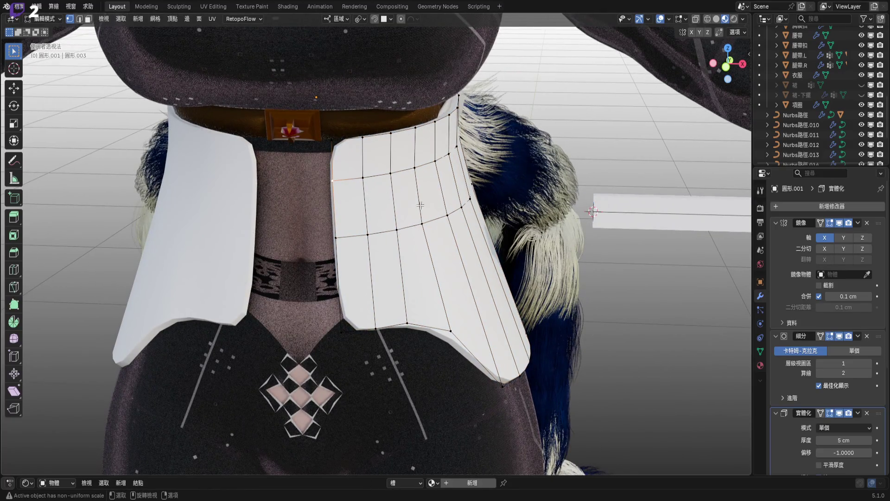
Snap the 3D cursor to that vertex and return to Front Orthographic in Object Mode
{"action": "mouse_move", "coordinate": [420, 205]}
{"action": "middle_mouse_down"}
{"action": "mouse_move", "coordinate": [508, 202]}
{"action": "mouse_move", "coordinate": [487, 212]}
{"action": "middle_mouse_up"}
{"action": "scroll", "coordinate": [505, 206], "scroll_direction": "up", "scroll_amount": 4}
{"action": "scroll", "coordinate": [505, 206], "scroll_direction": "down", "scroll_amount": 4}
{"action": "scroll", "coordinate": [472, 214], "scroll_direction": "up", "scroll_amount": 3}
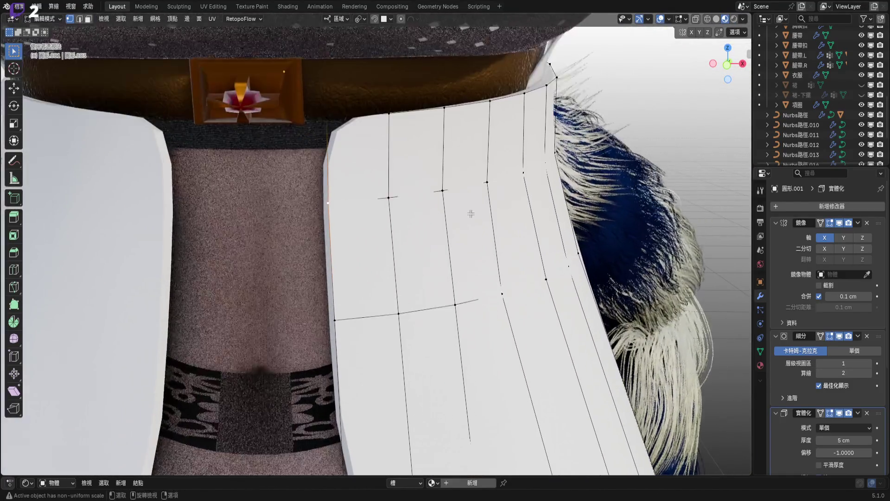
{"action": "key", "text": "shift+s"}
{"action": "left_click", "coordinate": [491, 276]}
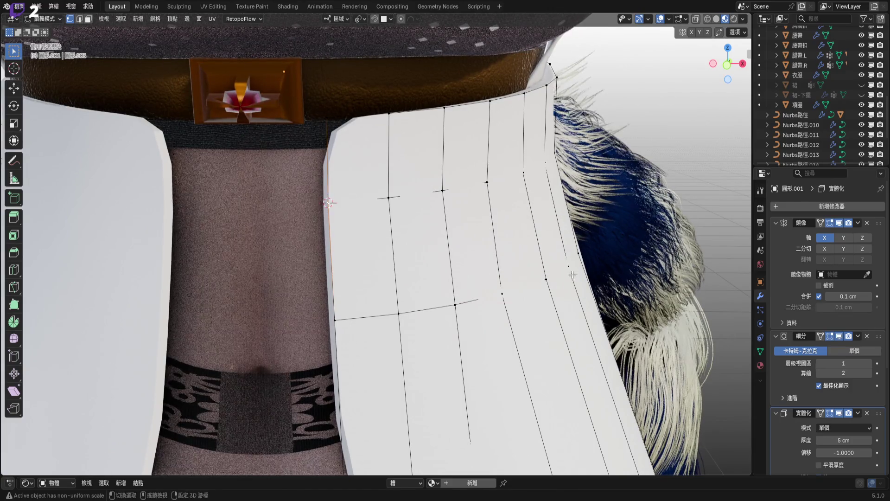
{"action": "scroll", "coordinate": [572, 275], "scroll_direction": "down", "scroll_amount": 6}
{"action": "key", "text": "Tab"}
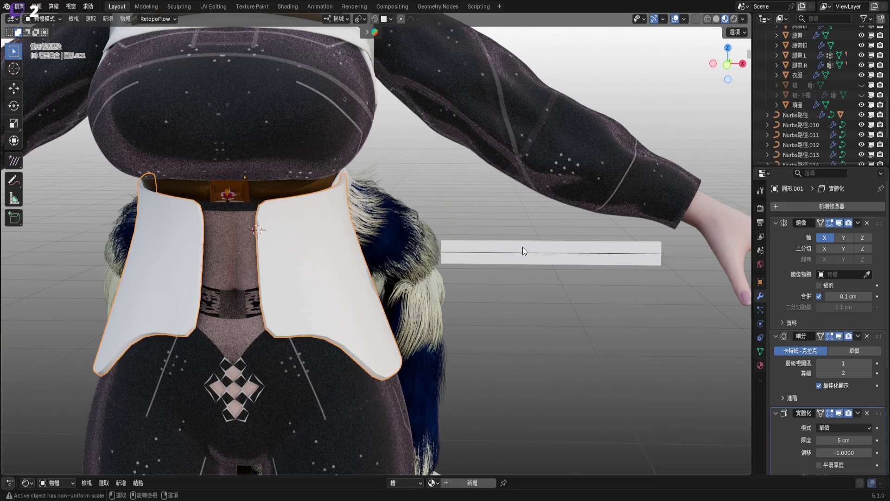
{"action": "key", "text": "KP_1"}
{"action": "scroll", "coordinate": [456, 257], "scroll_direction": "up", "scroll_amount": 5}
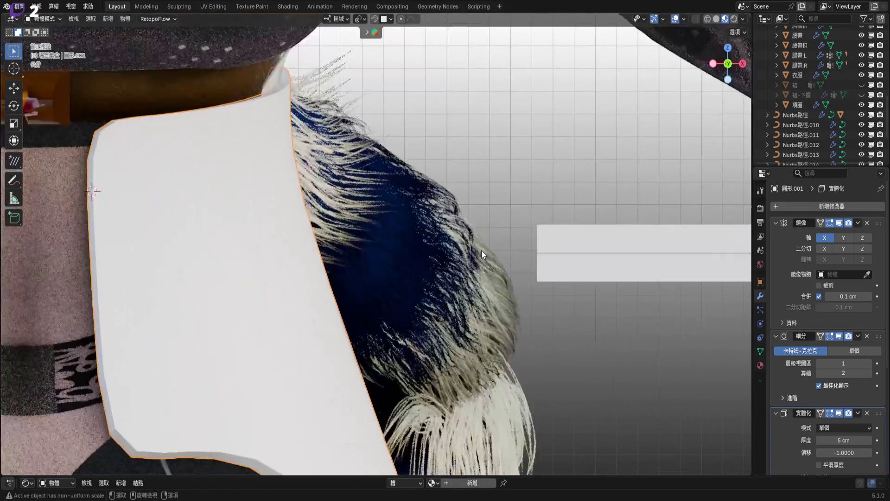
{"action": "left_click", "coordinate": [545, 249]}
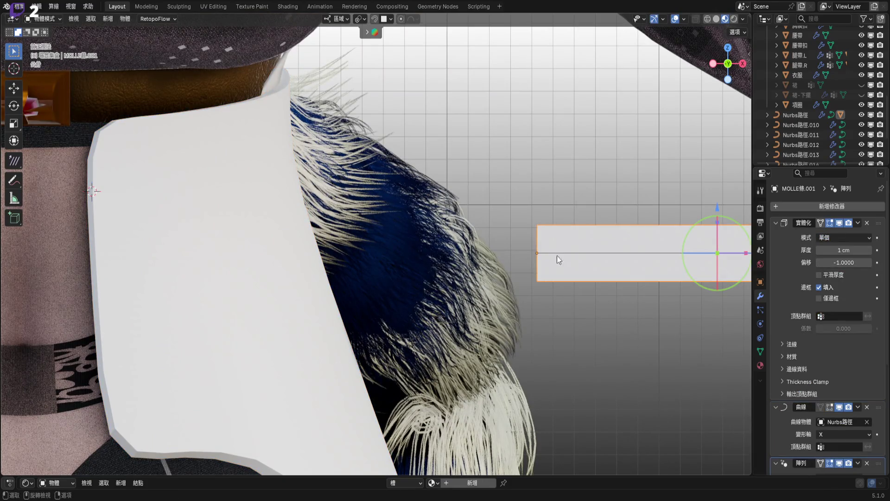
Snap the selected Nurbs路徑 curve to the 3D cursor with Snap > Selection to Cursor
{"action": "mouse_move", "coordinate": [627, 270]}
{"action": "middle_mouse_down", "text": "shift"}
{"action": "mouse_move", "coordinate": [505, 206]}
{"action": "mouse_move", "coordinate": [574, 246]}
{"action": "mouse_move", "coordinate": [495, 262]}
{"action": "middle_mouse_up", "text": "shift"}
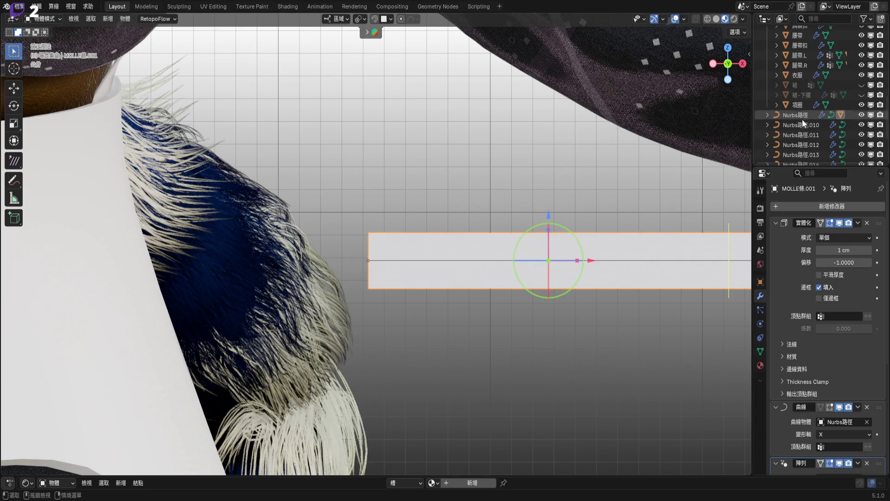
{"action": "left_click", "coordinate": [371, 259]}
{"action": "scroll", "coordinate": [394, 239], "scroll_direction": "down", "scroll_amount": 3}
{"action": "middle_click_drag", "start_coordinate": [441, 229], "coordinate": [483, 245], "text": "shift"}
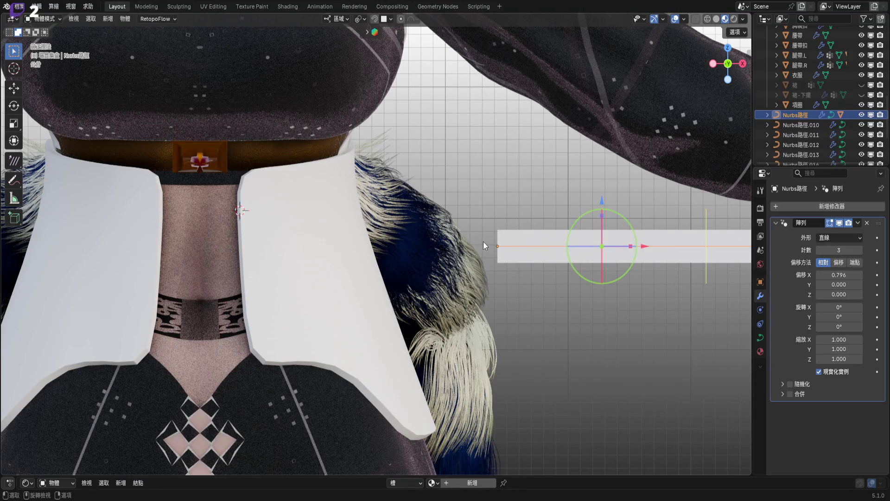
{"action": "right_click", "coordinate": [483, 241]}
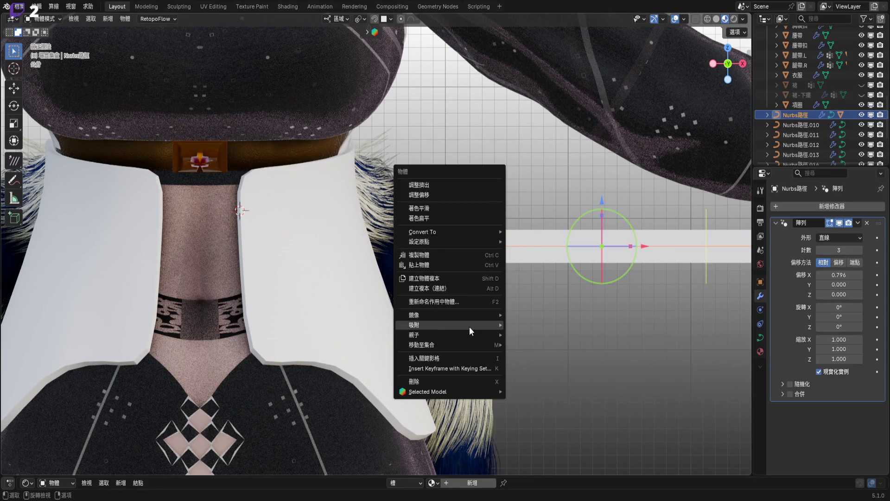
{"action": "mouse_move", "coordinate": [470, 327]}
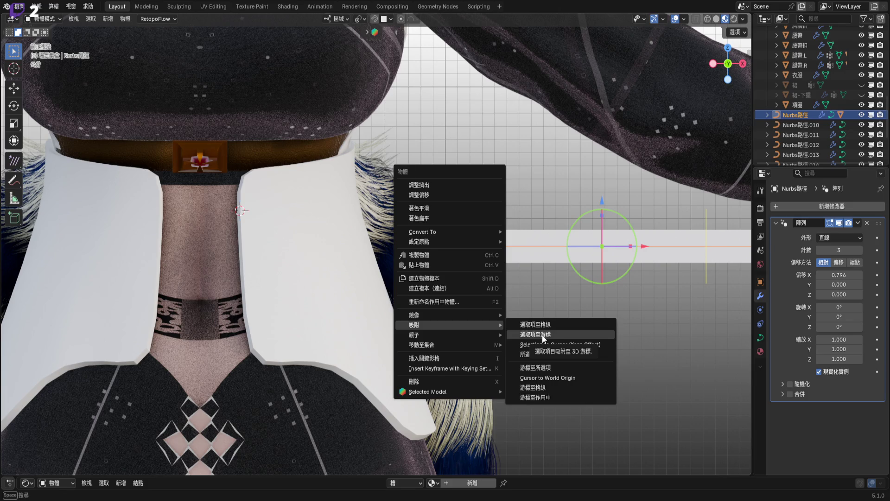
{"action": "left_click", "coordinate": [531, 334]}
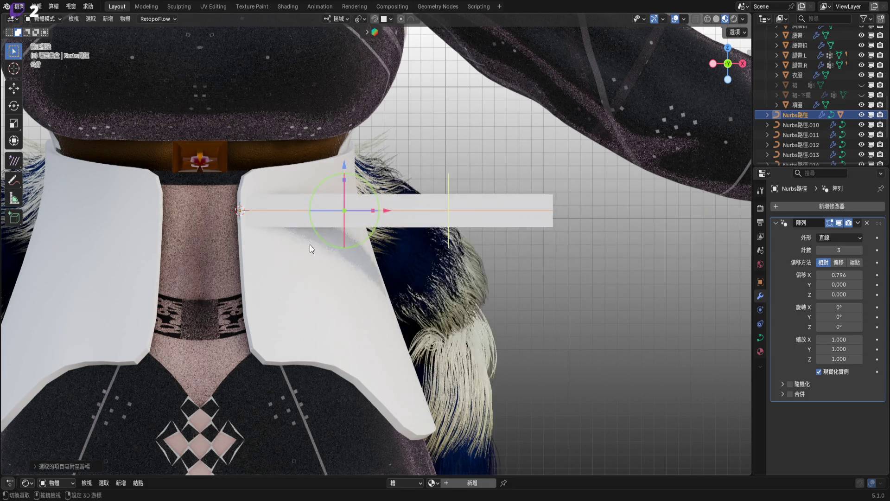
Rotate the Nurbs路徑 curve about its local Z axis to stand the strip upright
{"action": "middle_click_drag", "start_coordinate": [310, 244], "coordinate": [409, 249], "text": "shift"}
{"action": "scroll", "coordinate": [409, 248], "scroll_direction": "up", "scroll_amount": 5}
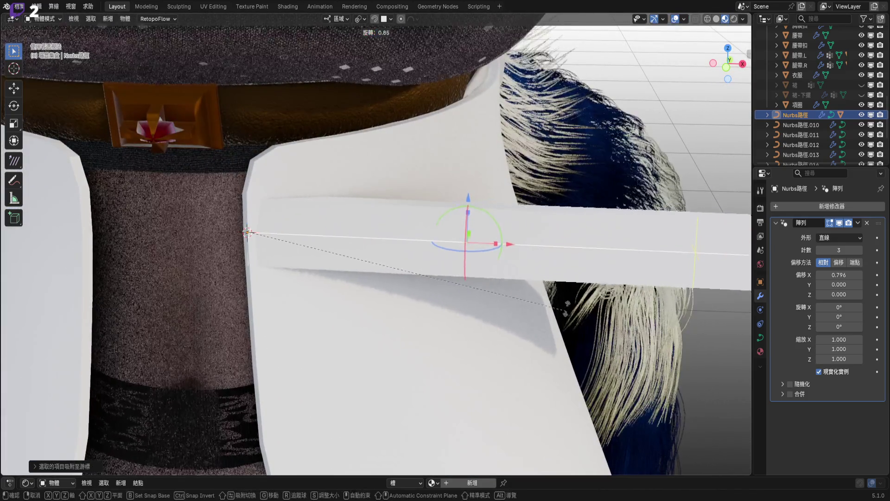
{"action": "key", "text": "r"}
{"action": "key", "text": "z"}
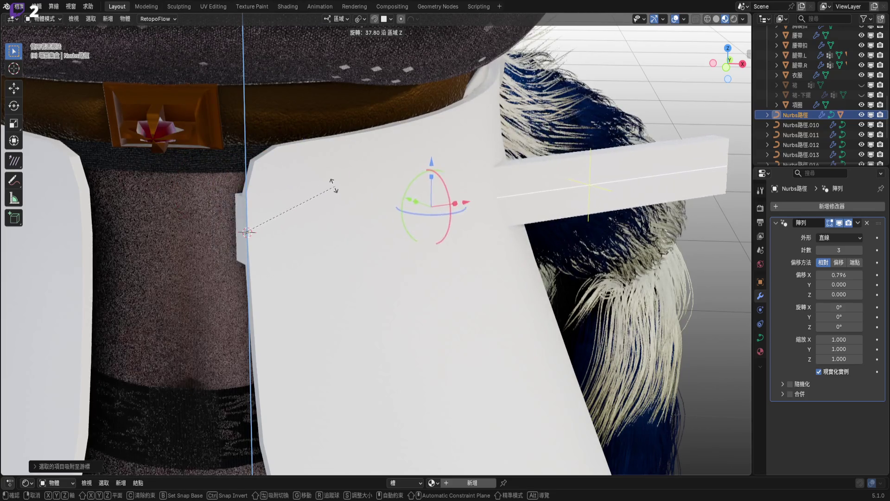
{"action": "left_click", "coordinate": [296, 159]}
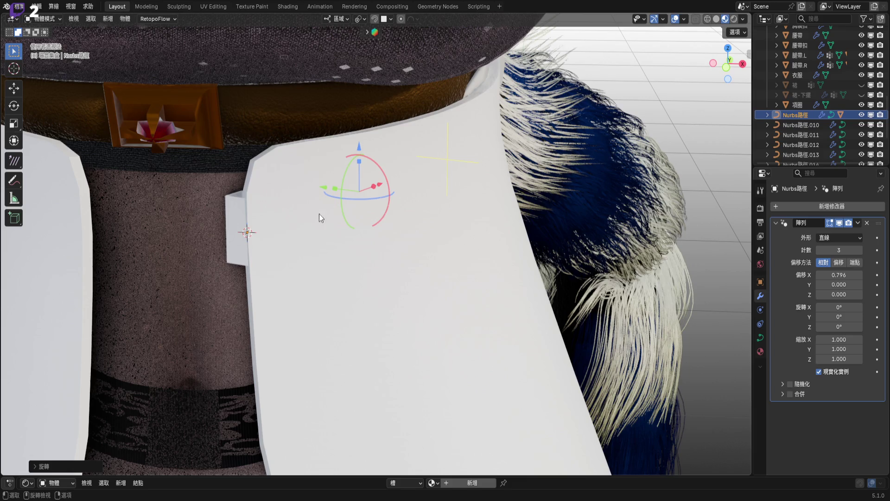
Slide the curve along its local Y axis so the strip sits below the belt
{"action": "middle_click_drag", "start_coordinate": [314, 224], "coordinate": [341, 227]}
{"action": "scroll", "coordinate": [285, 254], "scroll_direction": "up", "scroll_amount": 3}
{"action": "middle_click_drag", "start_coordinate": [340, 260], "coordinate": [366, 259]}
{"action": "scroll", "coordinate": [365, 259], "scroll_direction": "down", "scroll_amount": 3}
{"action": "key", "text": "g"}
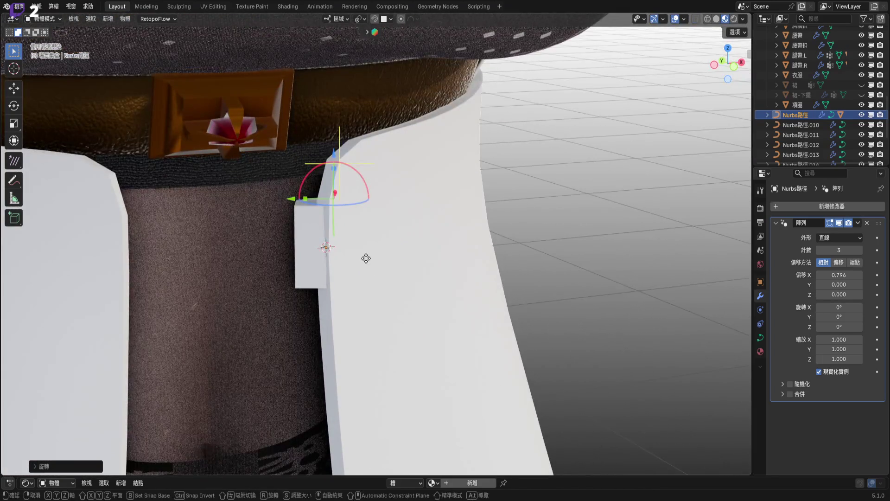
{"action": "key", "text": "y"}
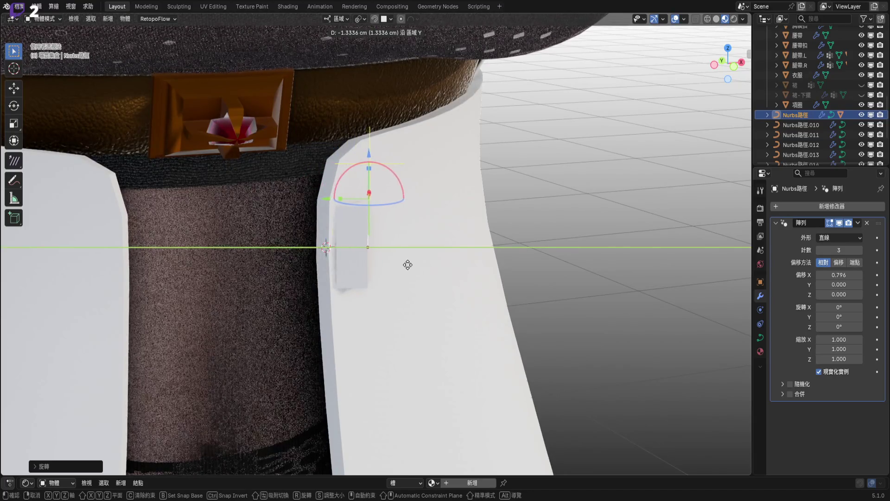
{"action": "left_click", "coordinate": [403, 263]}
{"action": "left_click", "coordinate": [344, 268]}
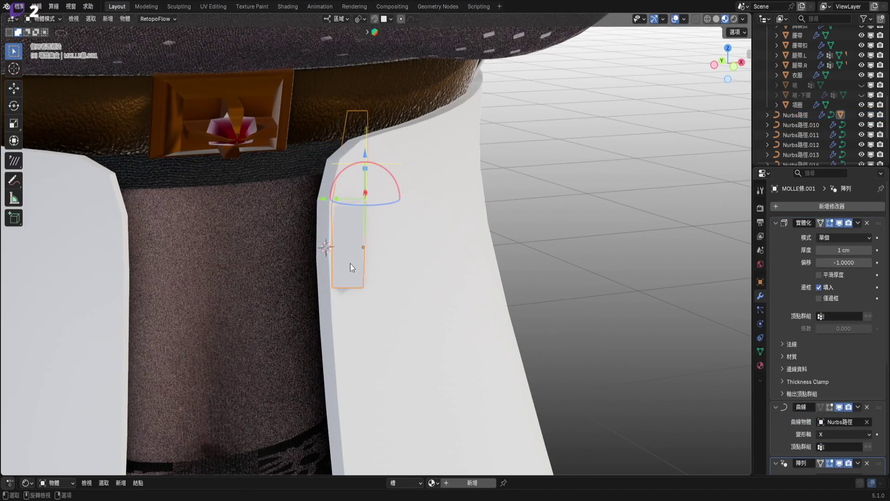
Delete the strap's Array modifier and drag its Solidify Thickness down to 0.1 cm
{"action": "scroll", "coordinate": [401, 274], "scroll_direction": "up", "scroll_amount": 2}
{"action": "scroll", "coordinate": [816, 347], "scroll_direction": "down", "scroll_amount": 5}
{"action": "scroll", "coordinate": [567, 326], "scroll_direction": "up", "scroll_amount": 1}
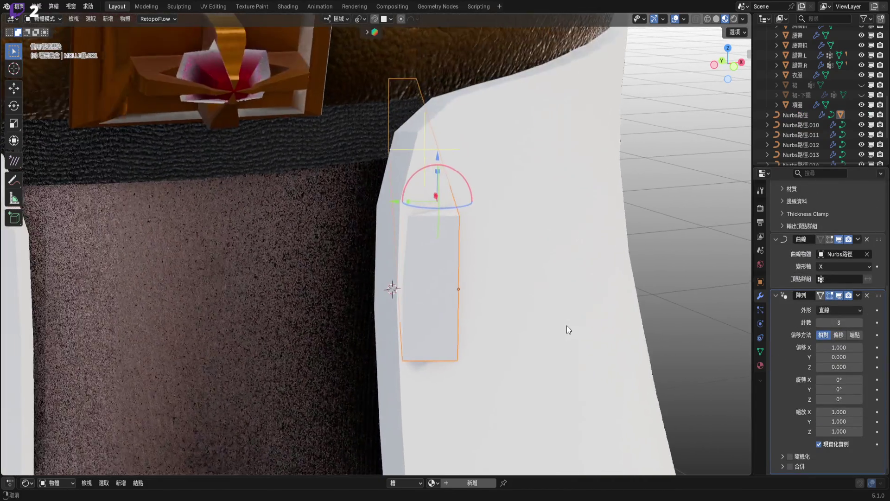
{"action": "middle_click_drag", "start_coordinate": [627, 279], "coordinate": [575, 279], "text": "shift"}
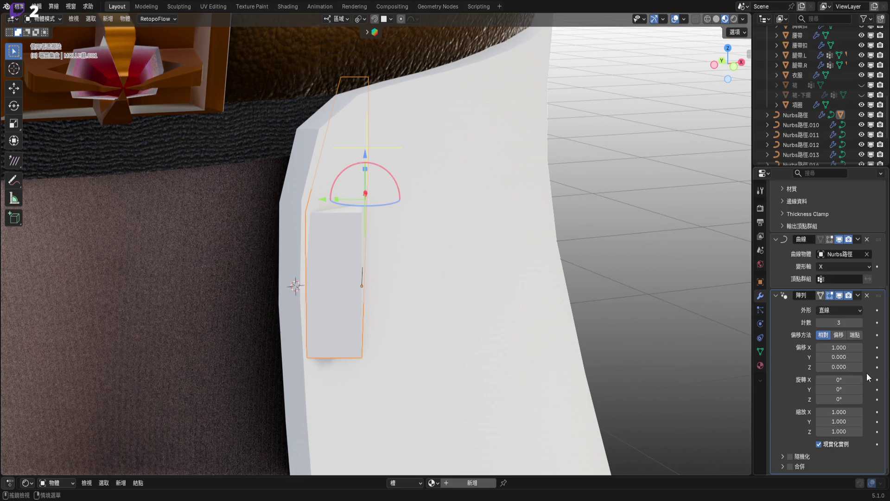
{"action": "left_click", "coordinate": [866, 296]}
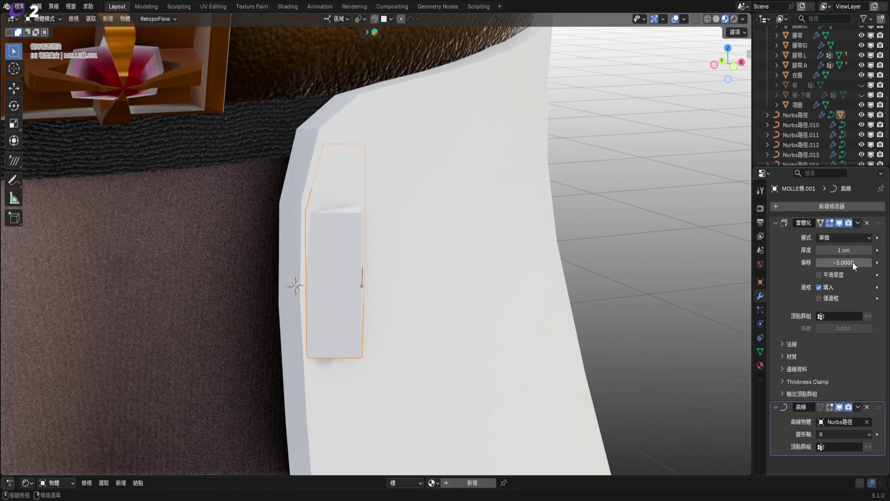
{"action": "left_click_drag", "start_coordinate": [852, 247], "coordinate": [826, 247]}
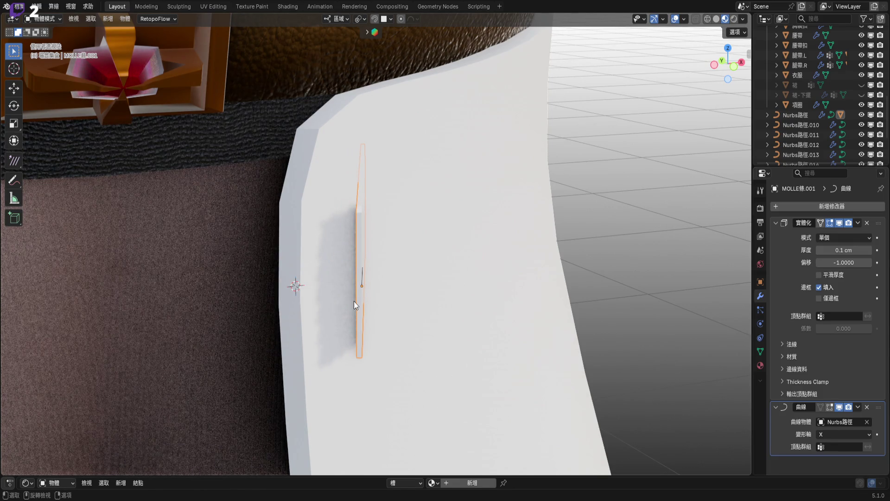
{"action": "scroll", "coordinate": [387, 273], "scroll_direction": "down", "scroll_amount": 10}
{"action": "scroll", "coordinate": [555, 326], "scroll_direction": "up", "scroll_amount": 5}
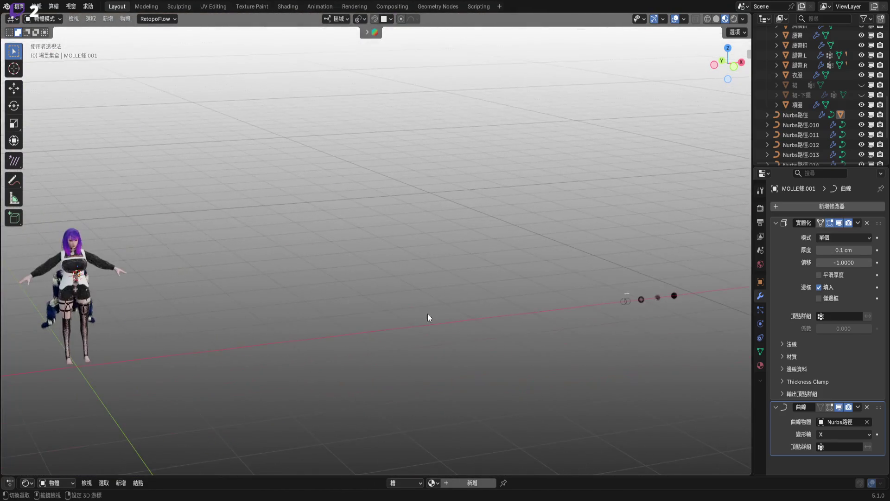
{"action": "scroll", "coordinate": [566, 344], "scroll_direction": "up", "scroll_amount": 8}
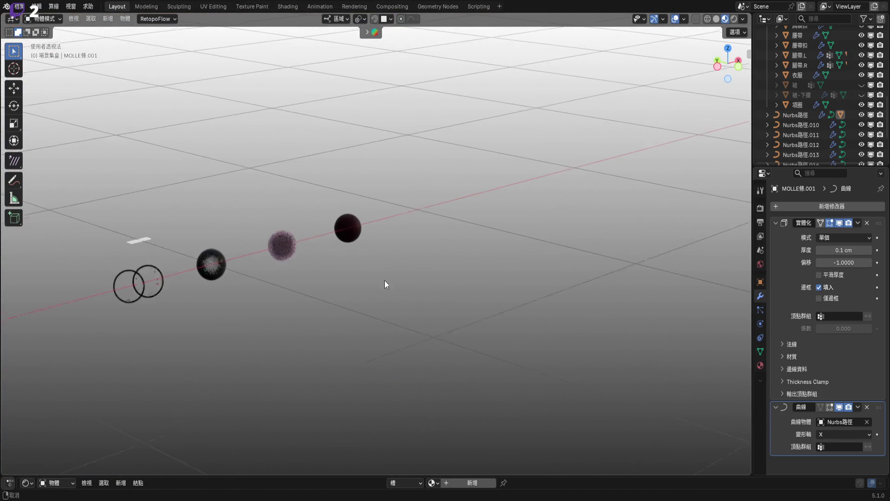
{"action": "scroll", "coordinate": [158, 239], "scroll_direction": "up", "scroll_amount": 10}
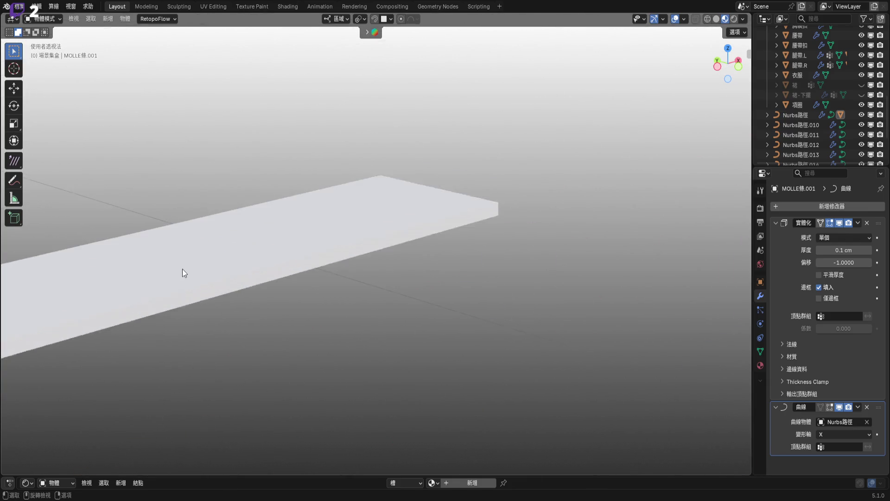
{"action": "mouse_move", "coordinate": [257, 267]}
{"action": "middle_mouse_down"}
{"action": "mouse_move", "coordinate": [433, 320]}
{"action": "mouse_move", "coordinate": [502, 293]}
{"action": "mouse_move", "coordinate": [411, 318]}
{"action": "mouse_move", "coordinate": [413, 338]}
{"action": "middle_mouse_up"}
{"action": "scroll", "coordinate": [412, 337], "scroll_direction": "down", "scroll_amount": 15}
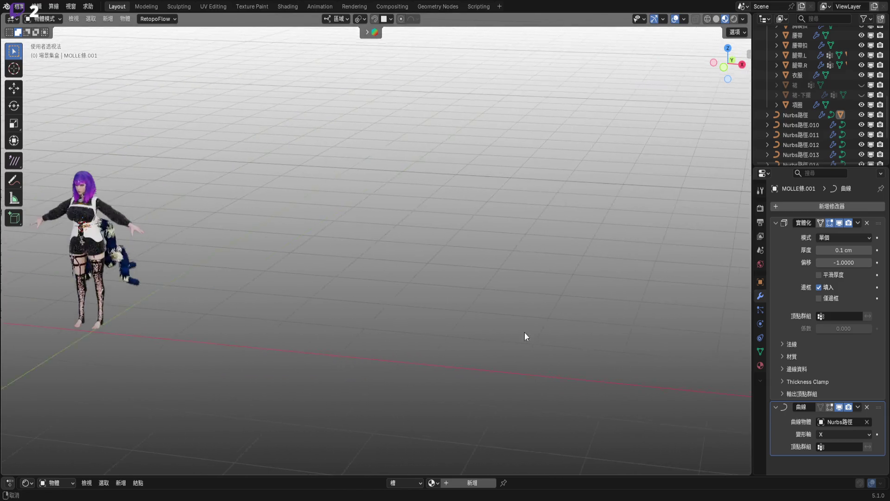
{"action": "scroll", "coordinate": [217, 258], "scroll_direction": "up", "scroll_amount": 15}
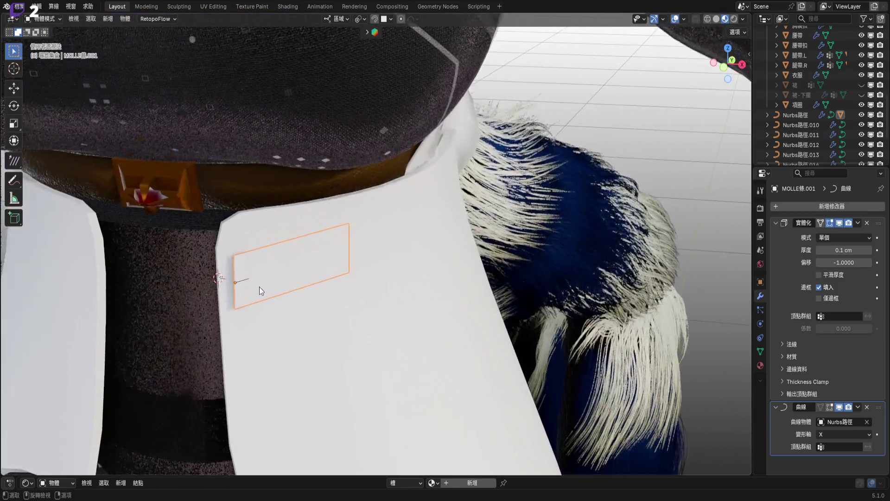
{"action": "scroll", "coordinate": [260, 287], "scroll_direction": "up", "scroll_amount": 3}
{"action": "mouse_move", "coordinate": [268, 272]}
{"action": "middle_mouse_down"}
{"action": "mouse_move", "coordinate": [280, 266]}
{"action": "mouse_move", "coordinate": [254, 266]}
{"action": "mouse_move", "coordinate": [223, 293]}
{"action": "middle_mouse_up"}
{"action": "scroll", "coordinate": [223, 294], "scroll_direction": "up", "scroll_amount": 3}
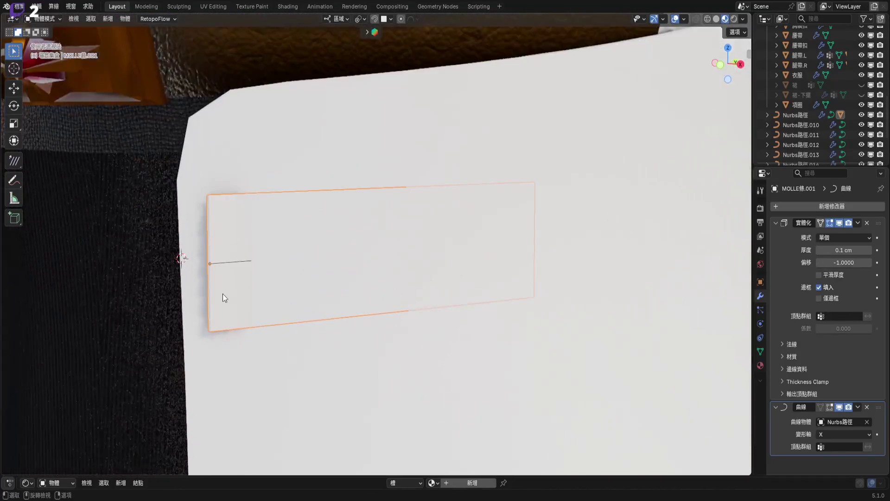
{"action": "left_click", "coordinate": [797, 118]}
Snap the Nurbs路徑 curve to the 3D cursor with Selection to Cursor
{"action": "mouse_move", "coordinate": [510, 213]}
{"action": "middle_mouse_down"}
{"action": "mouse_move", "coordinate": [422, 246]}
{"action": "mouse_move", "coordinate": [481, 247]}
{"action": "mouse_move", "coordinate": [425, 262]}
{"action": "middle_mouse_up"}
{"action": "key", "text": "ctrl+z"}
{"action": "right_click", "coordinate": [424, 262]}
{"action": "mouse_move", "coordinate": [424, 262]}
{"action": "left_click", "coordinate": [488, 271]}
Switch the viewport to solid shading while trying out rotations of the curve around Z
{"action": "mouse_move", "coordinate": [499, 262]}
{"action": "middle_mouse_down"}
{"action": "mouse_move", "coordinate": [417, 255]}
{"action": "mouse_move", "coordinate": [591, 278]}
{"action": "middle_mouse_up"}
{"action": "key", "text": "r"}
{"action": "key", "text": "z"}
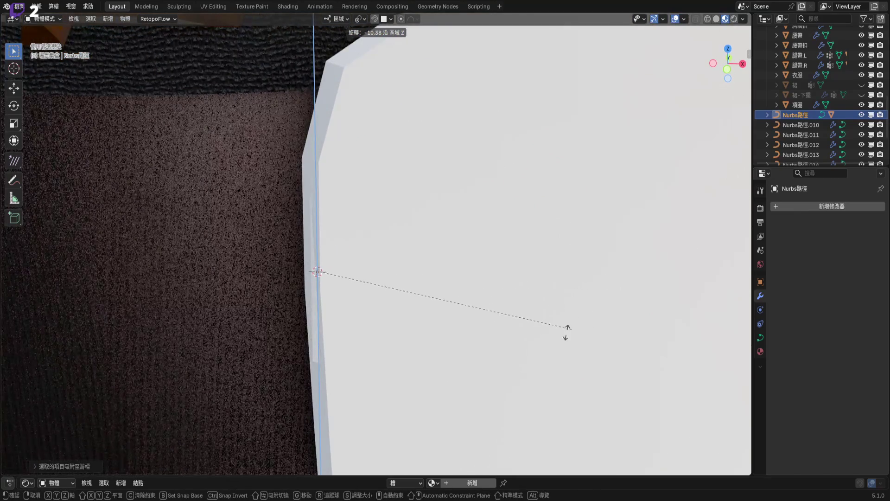
{"action": "left_click", "coordinate": [558, 313]}
{"action": "middle_click_drag", "start_coordinate": [558, 314], "coordinate": [478, 290]}
{"action": "scroll", "coordinate": [478, 290], "scroll_direction": "down", "scroll_amount": 5}
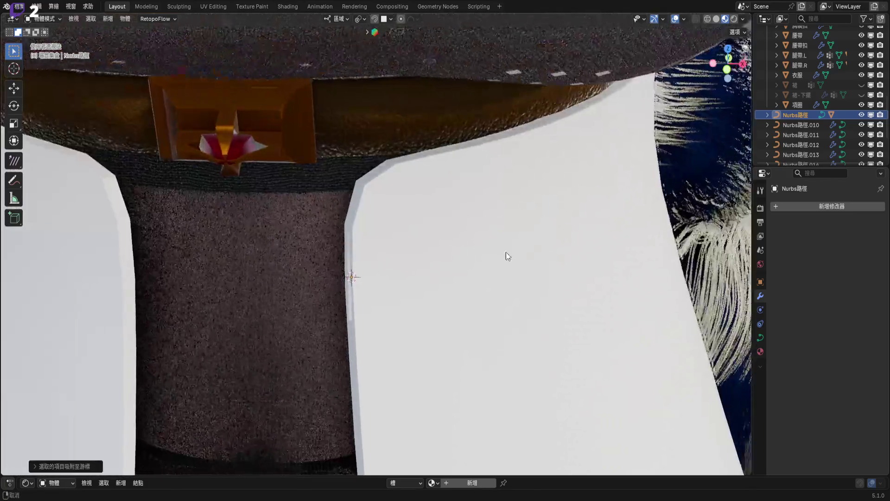
{"action": "left_click", "coordinate": [717, 18]}
{"action": "key", "text": "r"}
{"action": "key", "text": "z"}
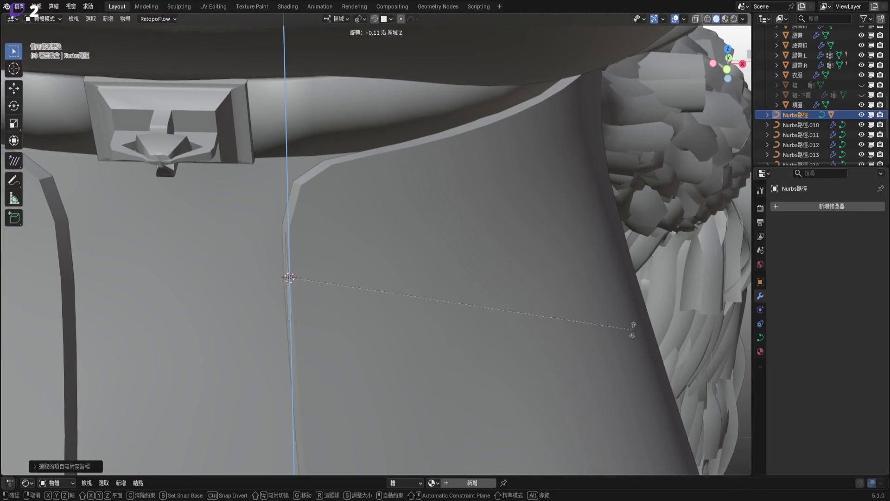
{"action": "right_click", "coordinate": [493, 468]}
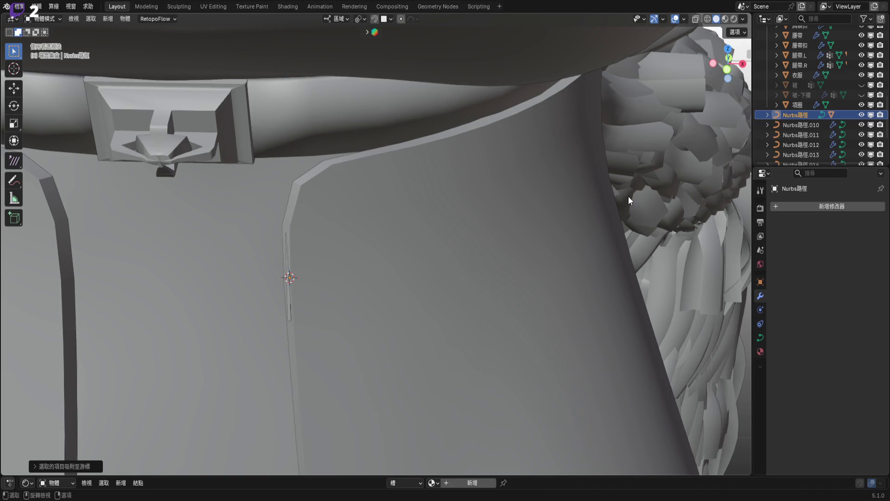
With X-ray on, rotate the curve around Z to point down-right across the panel
{"action": "mouse_move", "coordinate": [651, 208]}
{"action": "middle_mouse_down"}
{"action": "mouse_move", "coordinate": [532, 224]}
{"action": "mouse_move", "coordinate": [444, 224]}
{"action": "mouse_move", "coordinate": [610, 204]}
{"action": "middle_mouse_up"}
{"action": "key", "text": "alt+z"}
{"action": "key", "text": "r"}
{"action": "key", "text": "z"}
{"action": "key", "text": "z"}
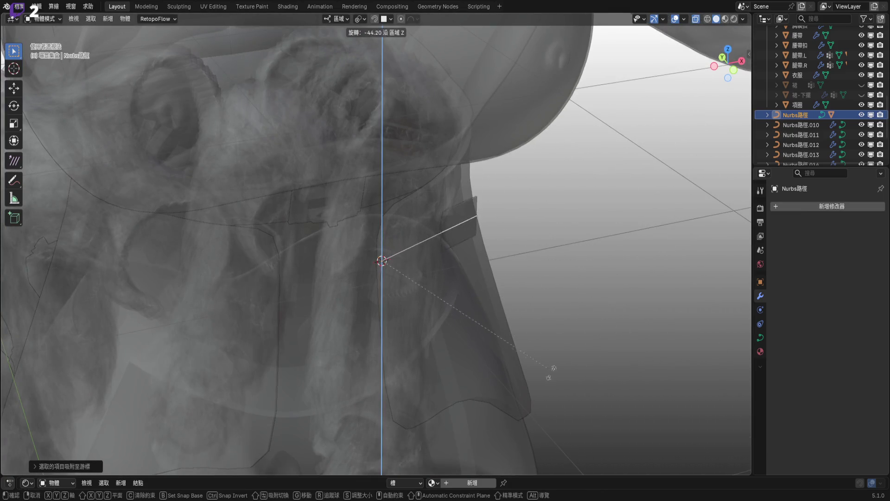
{"action": "left_click_drag", "start_coordinate": [416, 385], "coordinate": [535, 215]}
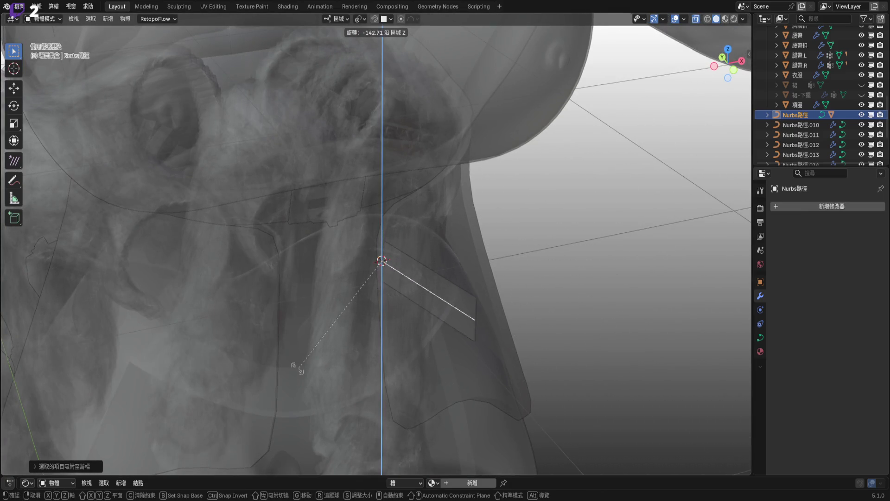
{"action": "left_click", "coordinate": [534, 215]}
Turn X-ray off and frame the curve in an axis-aligned side view
{"action": "left_click", "coordinate": [697, 18]}
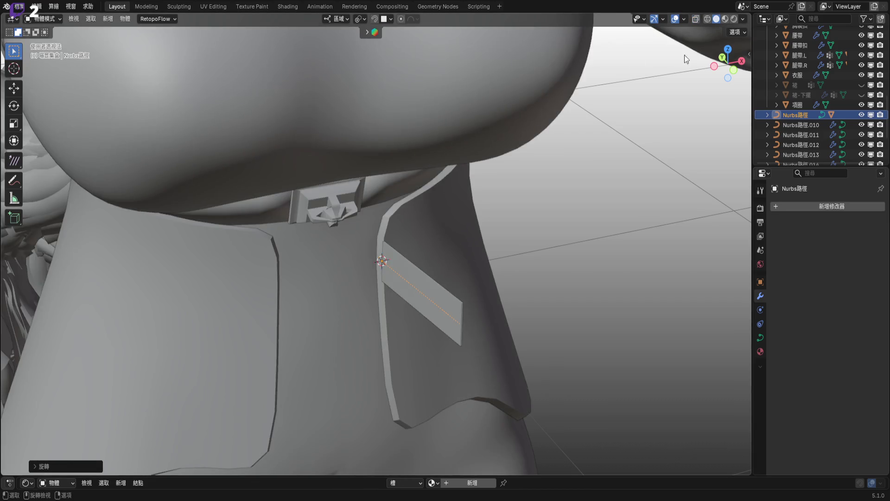
{"action": "key", "text": "KP_Decimal"}
{"action": "key", "text": "ctrl+KP_3"}
{"action": "scroll", "coordinate": [334, 252], "scroll_direction": "up", "scroll_amount": 1}
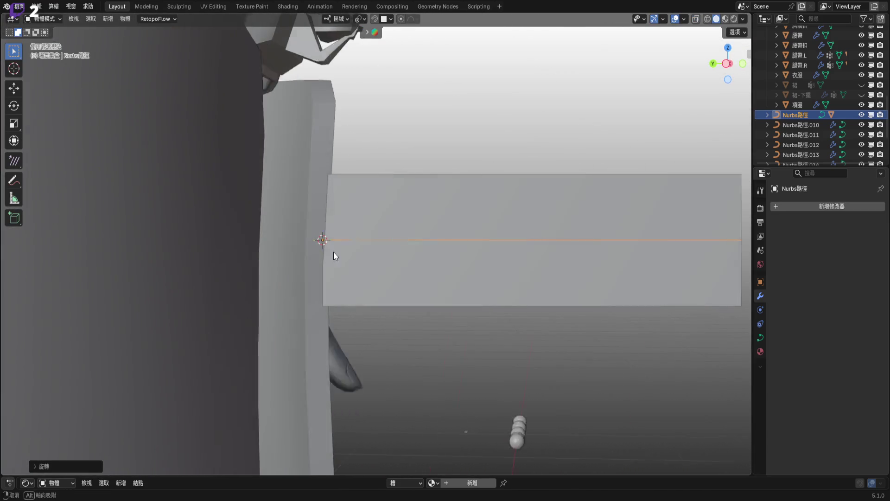
{"action": "scroll", "coordinate": [376, 217], "scroll_direction": "up", "scroll_amount": 1}
Move the curve along the X axis to shift the strap right
{"action": "key", "text": "g"}
{"action": "key", "text": "y"}
{"action": "left_click", "coordinate": [351, 272]}
{"action": "key", "text": "g"}
{"action": "key", "text": "x"}
{"action": "left_click", "coordinate": [351, 272]}
{"action": "key", "text": "g"}
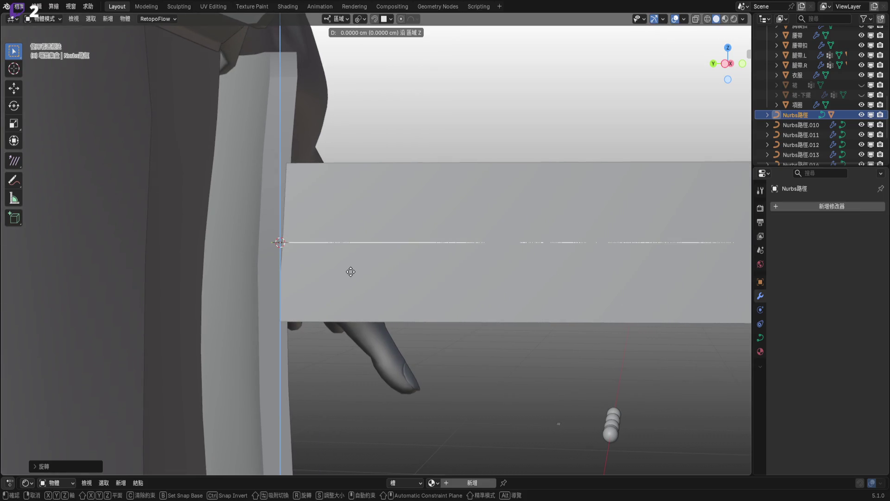
{"action": "key", "text": "x"}
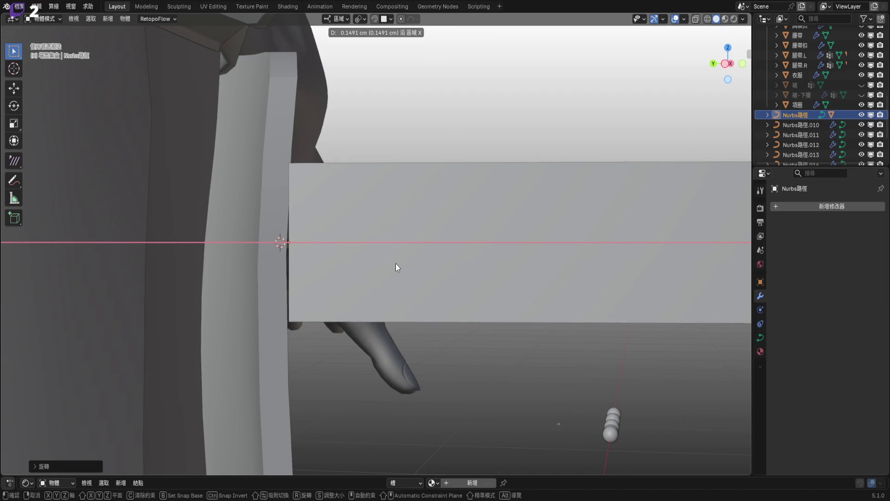
{"action": "left_click", "coordinate": [396, 263]}
Rotate the strap around Z again and move it along local Y against the panel
{"action": "mouse_move", "coordinate": [421, 200]}
{"action": "middle_mouse_down"}
{"action": "mouse_move", "coordinate": [393, 233]}
{"action": "mouse_move", "coordinate": [607, 301]}
{"action": "middle_mouse_up"}
{"action": "key", "text": "r"}
{"action": "key", "text": "z"}
{"action": "key", "text": "z"}
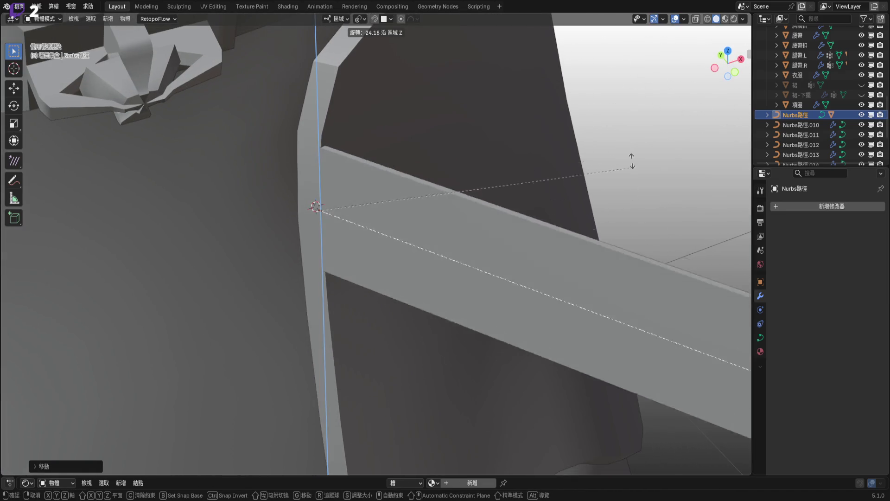
{"action": "left_click", "coordinate": [323, 258]}
{"action": "mouse_move", "coordinate": [323, 258]}
{"action": "middle_mouse_down"}
{"action": "mouse_move", "coordinate": [323, 279]}
{"action": "mouse_move", "coordinate": [350, 225]}
{"action": "mouse_move", "coordinate": [368, 219]}
{"action": "middle_mouse_up"}
{"action": "key", "text": "g"}
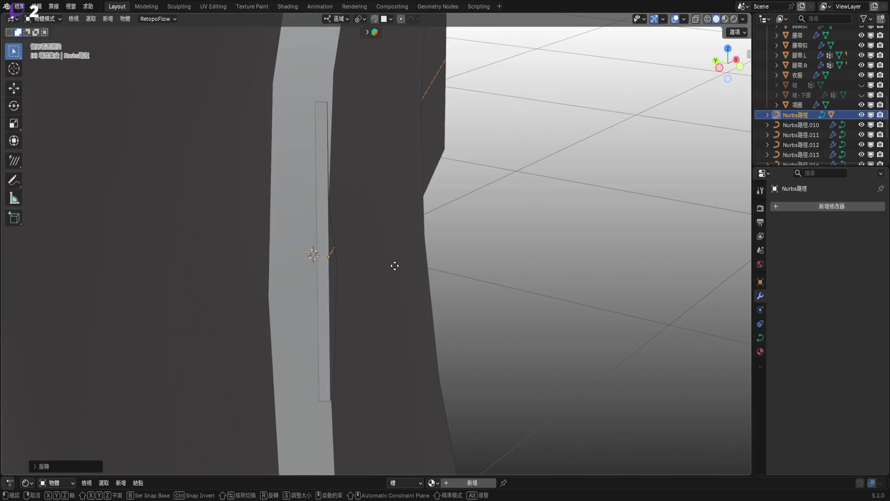
{"action": "key", "text": "y"}
{"action": "key", "text": "y"}
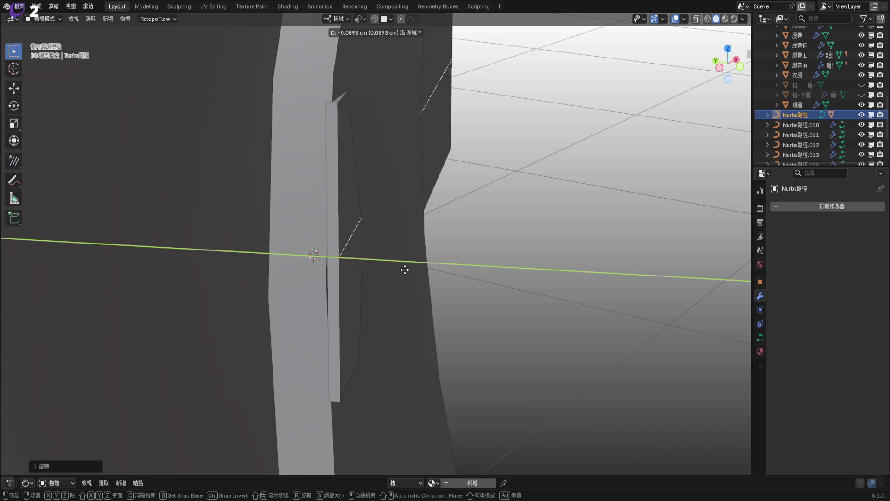
{"action": "left_click", "coordinate": [408, 271]}
Select the skirt panel mesh 圓形.001 and enter its Edit Mode
{"action": "scroll", "coordinate": [399, 232], "scroll_direction": "down", "scroll_amount": 5}
{"action": "mouse_move", "coordinate": [400, 232]}
{"action": "middle_mouse_down"}
{"action": "mouse_move", "coordinate": [368, 200]}
{"action": "mouse_move", "coordinate": [408, 207]}
{"action": "mouse_move", "coordinate": [268, 199]}
{"action": "mouse_move", "coordinate": [462, 195]}
{"action": "mouse_move", "coordinate": [409, 224]}
{"action": "mouse_move", "coordinate": [405, 201]}
{"action": "mouse_move", "coordinate": [362, 208]}
{"action": "middle_mouse_up"}
{"action": "left_click", "coordinate": [462, 195]}
{"action": "key", "text": "Tab"}
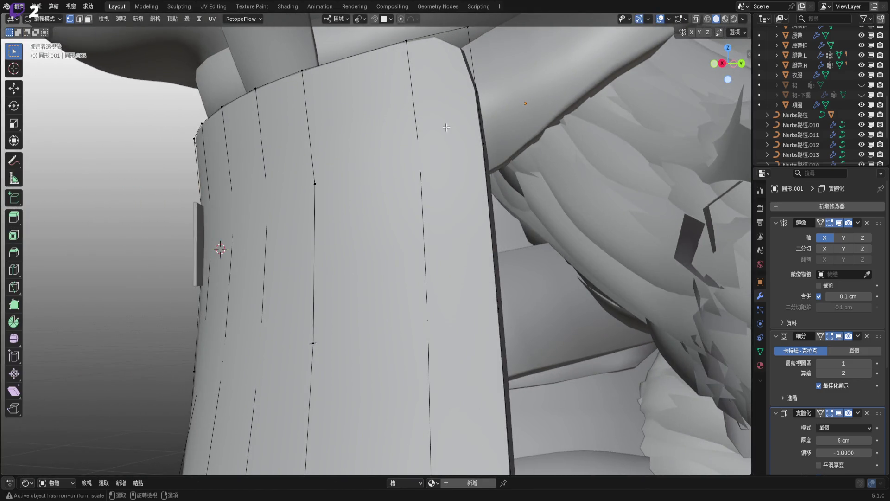
Move the 3D cursor to the selected part of the skirt mesh with Cursor to Selected
{"action": "scroll", "coordinate": [511, 195], "scroll_direction": "down", "scroll_amount": 5}
{"action": "key", "text": "shift+s"}
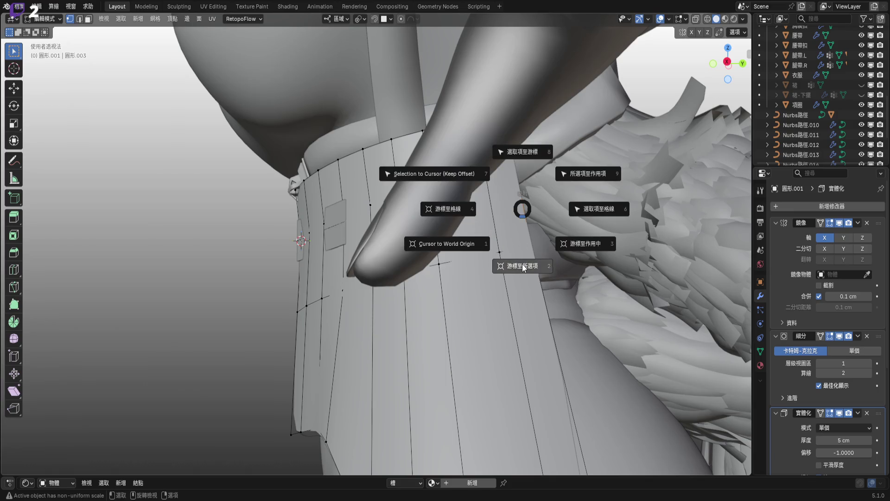
{"action": "left_click", "coordinate": [522, 267]}
{"action": "mouse_move", "coordinate": [438, 229]}
{"action": "middle_mouse_down"}
{"action": "mouse_move", "coordinate": [465, 224]}
{"action": "mouse_move", "coordinate": [334, 168]}
{"action": "middle_mouse_up"}
{"action": "key", "text": "Tab"}
Select the Nurbs路徑 curve and enter Edit Mode on its control points
{"action": "scroll", "coordinate": [341, 181], "scroll_direction": "up", "scroll_amount": 5}
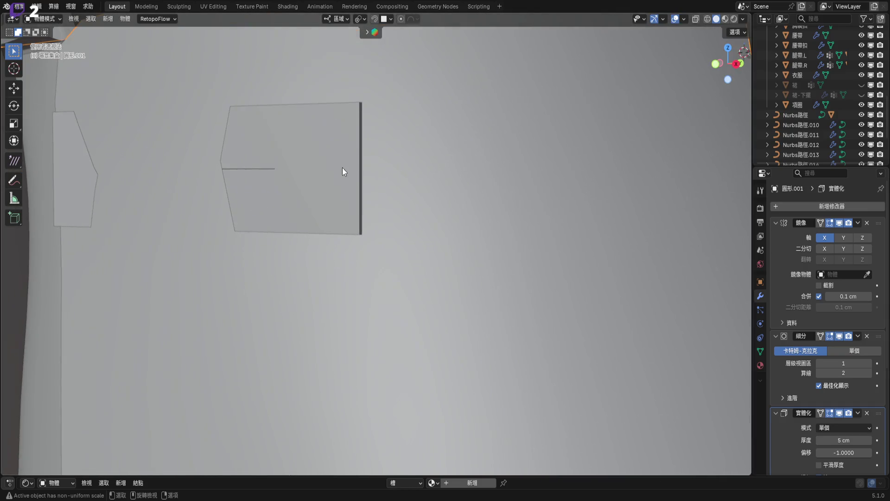
{"action": "scroll", "coordinate": [371, 174], "scroll_direction": "down", "scroll_amount": 1}
{"action": "left_click", "coordinate": [359, 171]}
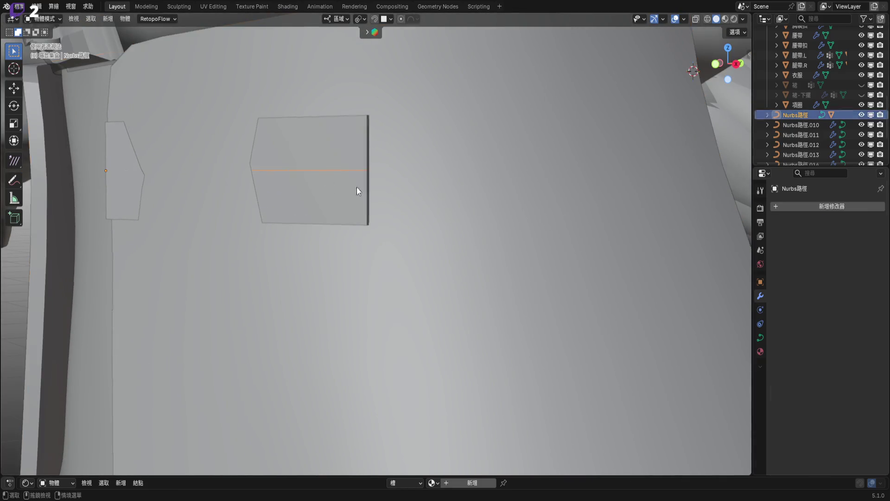
{"action": "key", "text": "Tab"}
{"action": "middle_click_drag", "start_coordinate": [358, 191], "coordinate": [340, 232], "text": "shift"}
{"action": "scroll", "coordinate": [450, 216], "scroll_direction": "down", "scroll_amount": 2}
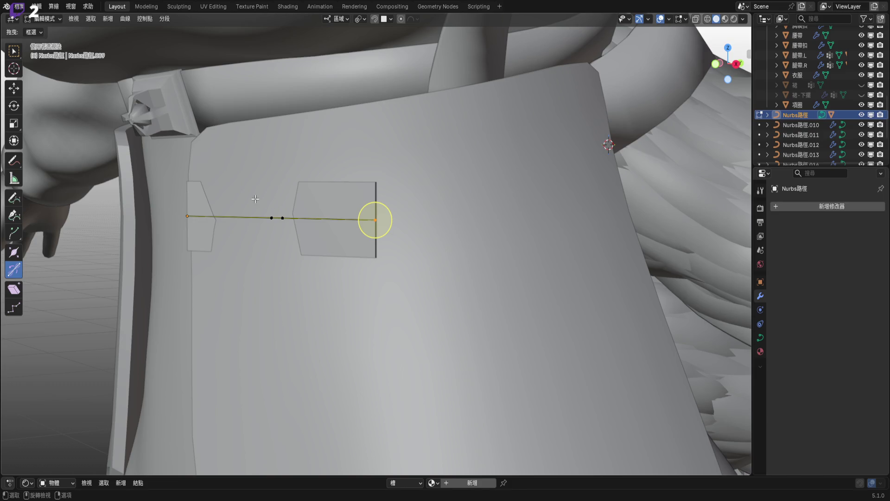
Delete the curve's two interior points and snap its end point to the 3D cursor
{"action": "key", "text": "x"}
{"action": "left_click", "coordinate": [333, 230]}
{"action": "left_click", "coordinate": [375, 220]}
{"action": "right_click", "coordinate": [466, 234]}
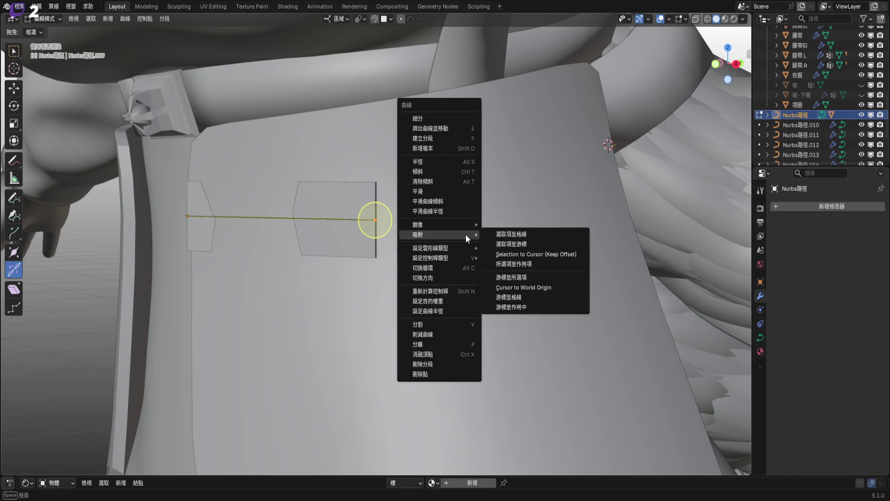
{"action": "left_click", "coordinate": [514, 248]}
{"action": "middle_click_drag", "start_coordinate": [429, 171], "coordinate": [479, 224], "text": "shift"}
Subdivide the curve segment with 5 cuts, then select the chest panel mesh
{"action": "right_click", "coordinate": [538, 239]}
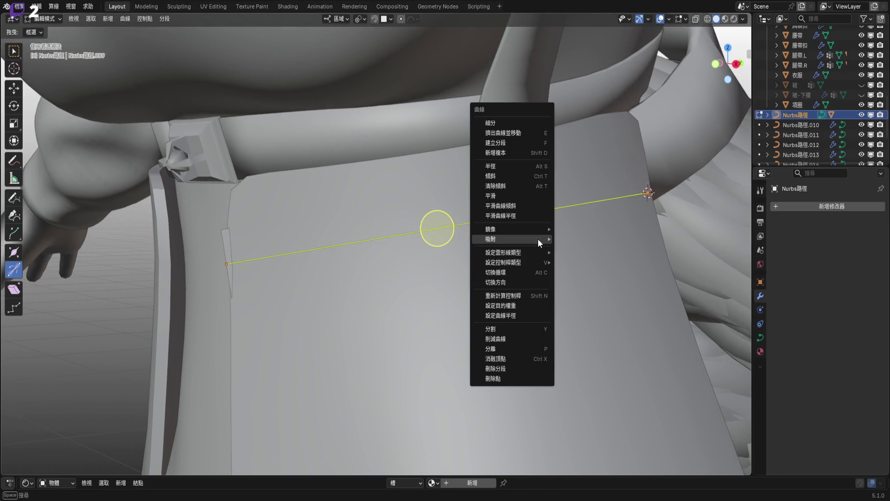
{"action": "left_click", "coordinate": [525, 120]}
{"action": "middle_click_drag", "start_coordinate": [510, 256], "coordinate": [509, 249], "text": "shift"}
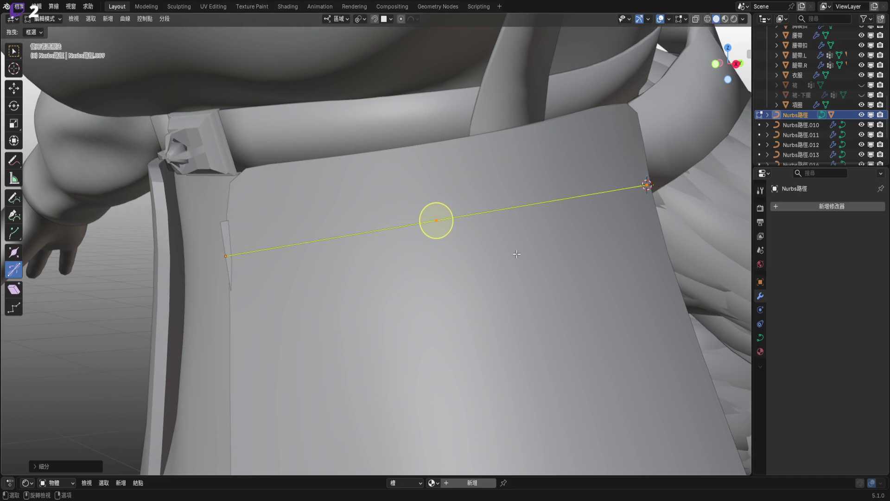
{"action": "left_click", "coordinate": [50, 467]}
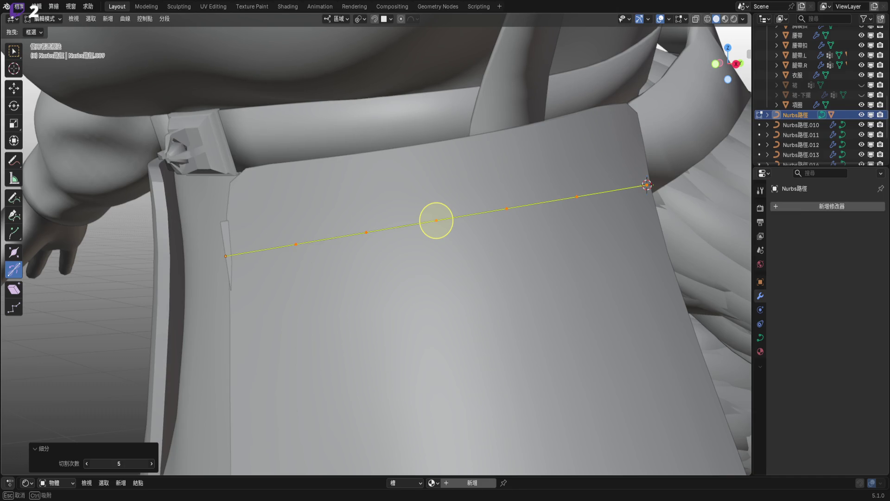
{"action": "middle_click_drag", "start_coordinate": [517, 297], "coordinate": [517, 271]}
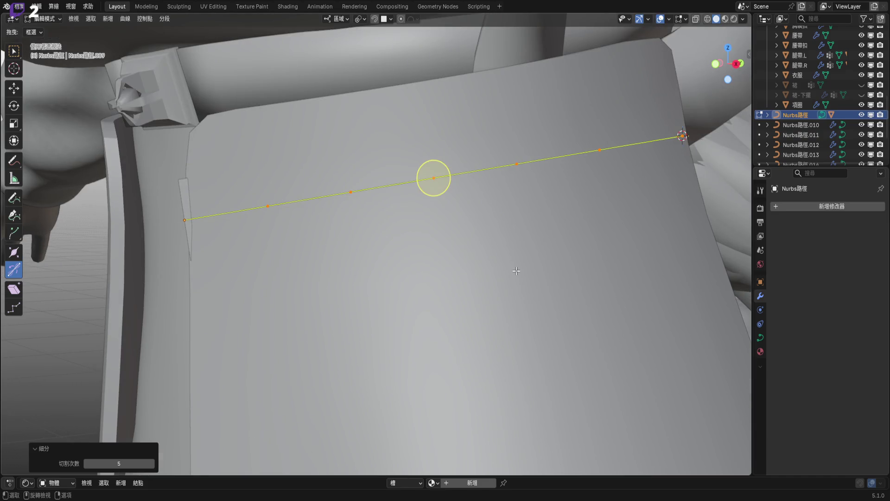
{"action": "key", "text": "Tab"}
{"action": "left_click", "coordinate": [517, 274]}
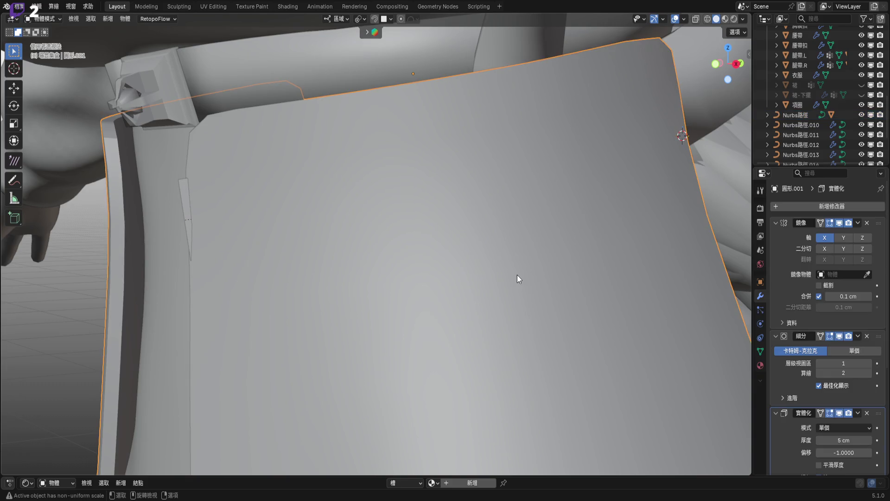
Place the 3D cursor on the selected chest panel vertex via Cursor to Selected
{"action": "key", "text": "Tab"}
{"action": "mouse_move", "coordinate": [374, 251]}
{"action": "middle_mouse_down"}
{"action": "mouse_move", "coordinate": [458, 261]}
{"action": "mouse_move", "coordinate": [487, 253]}
{"action": "middle_mouse_up"}
{"action": "key", "text": "shift+s"}
{"action": "left_click", "coordinate": [478, 293]}
{"action": "scroll", "coordinate": [477, 292], "scroll_direction": "down", "scroll_amount": 5}
{"action": "middle_click_drag", "start_coordinate": [478, 292], "coordinate": [511, 260]}
{"action": "key", "text": "Tab"}
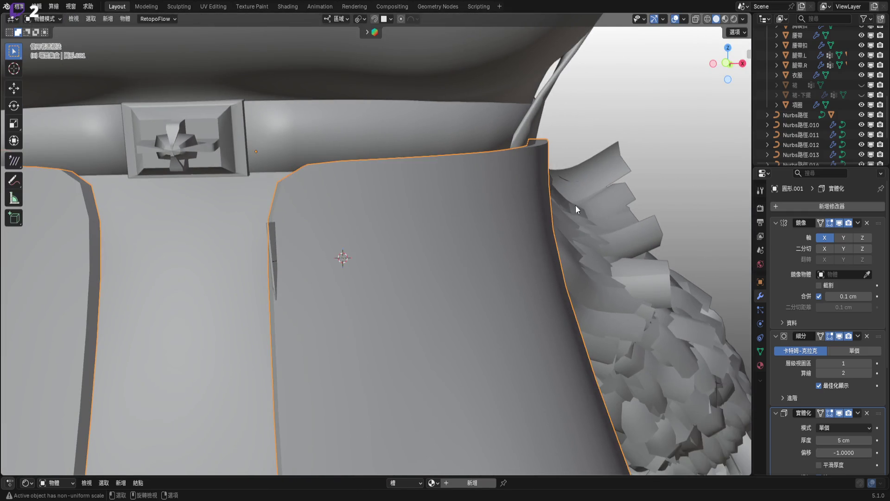
Enter Edit Mode on Nurbs路徑, frame it and deselect all its control points
{"action": "left_click", "coordinate": [809, 117]}
{"action": "key", "text": "Tab"}
{"action": "key", "text": "KP_Decimal"}
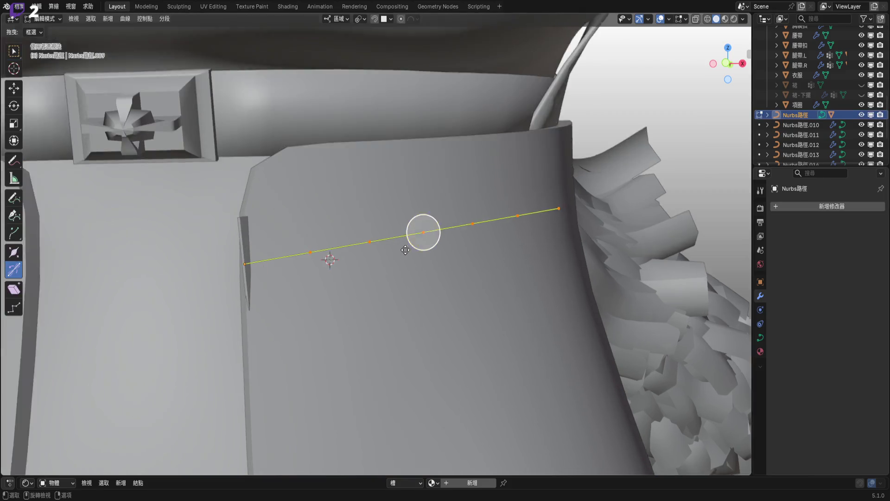
{"action": "key", "text": "alt+a"}
{"action": "mouse_move", "coordinate": [309, 251]}
{"action": "middle_mouse_down"}
{"action": "mouse_move", "coordinate": [341, 259]}
{"action": "mouse_move", "coordinate": [324, 263]}
{"action": "mouse_move", "coordinate": [388, 269]}
{"action": "mouse_move", "coordinate": [344, 299]}
{"action": "middle_mouse_up"}
Snap the selected curve control point onto the 3D cursor on the panel
{"action": "key", "text": "Tab"}
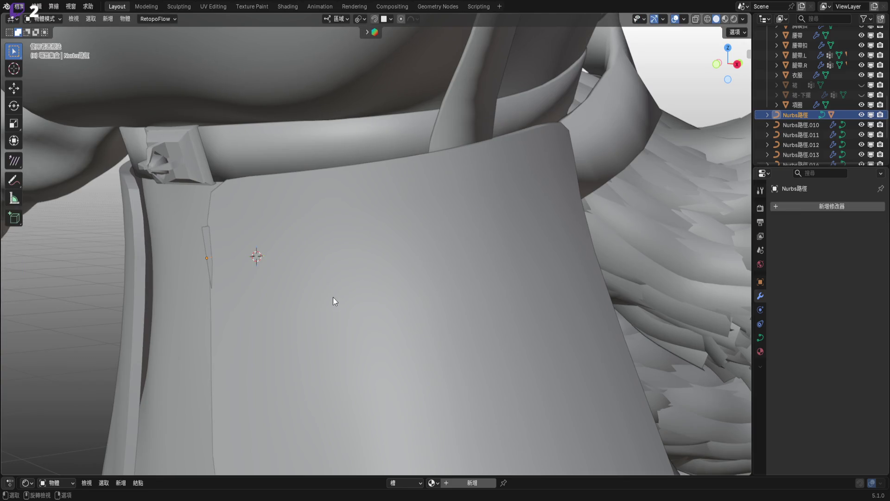
{"action": "left_click", "coordinate": [333, 297]}
{"action": "key", "text": "Tab"}
{"action": "mouse_move", "coordinate": [313, 258]}
{"action": "middle_mouse_down", "text": "shift"}
{"action": "mouse_move", "coordinate": [216, 258]}
{"action": "mouse_move", "coordinate": [375, 235]}
{"action": "mouse_move", "coordinate": [384, 258]}
{"action": "middle_mouse_up", "text": "shift"}
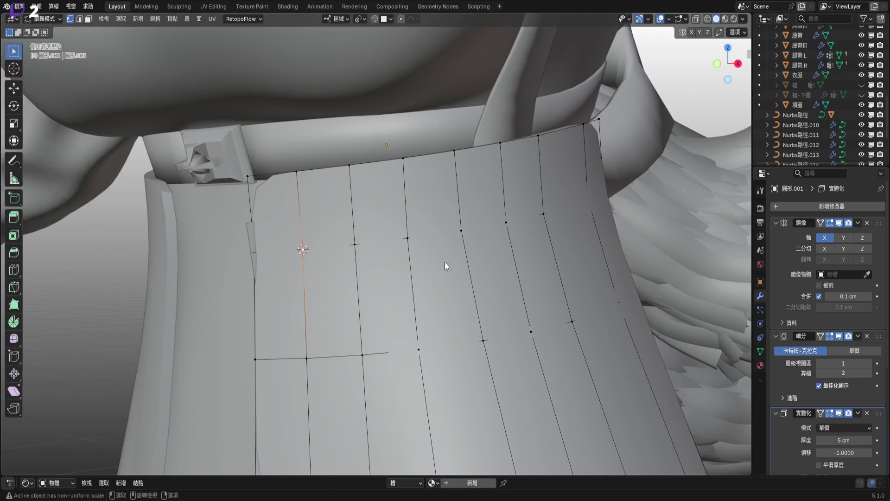
{"action": "key", "text": "Tab"}
{"action": "left_click", "coordinate": [802, 113]}
{"action": "key", "text": "Tab"}
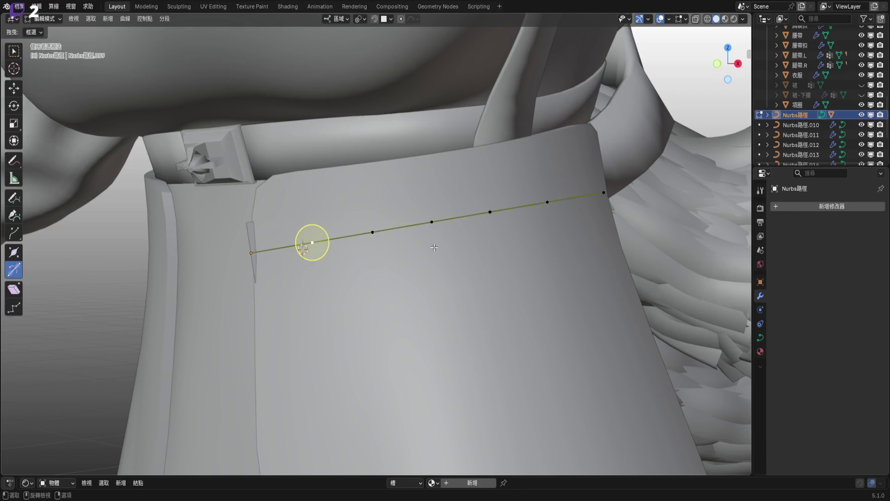
{"action": "mouse_move", "coordinate": [532, 209]}
{"action": "middle_mouse_down"}
{"action": "mouse_move", "coordinate": [387, 252]}
{"action": "mouse_move", "coordinate": [369, 268]}
{"action": "middle_mouse_up"}
{"action": "right_click", "coordinate": [369, 268]}
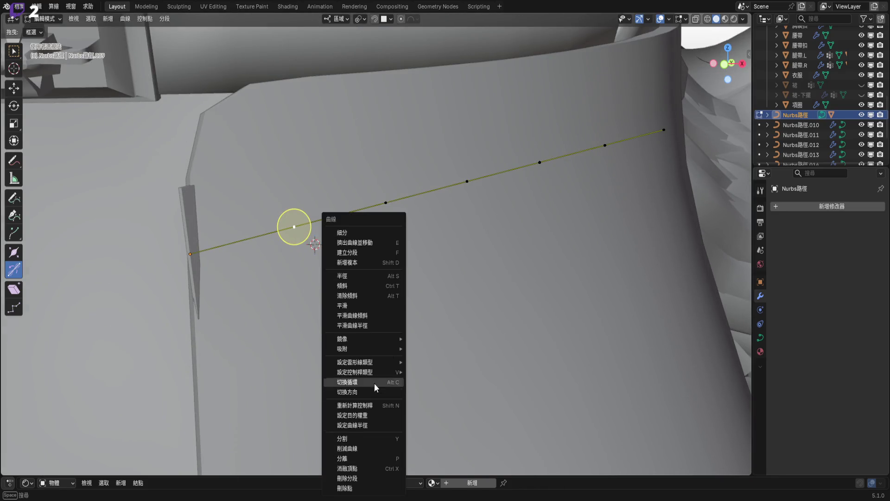
{"action": "mouse_move", "coordinate": [377, 349]}
{"action": "left_click", "coordinate": [459, 356]}
Move the 3D cursor onto the selected chest panel edge
{"action": "mouse_move", "coordinate": [417, 366]}
{"action": "middle_mouse_down"}
{"action": "mouse_move", "coordinate": [374, 370]}
{"action": "mouse_move", "coordinate": [384, 328]}
{"action": "middle_mouse_up"}
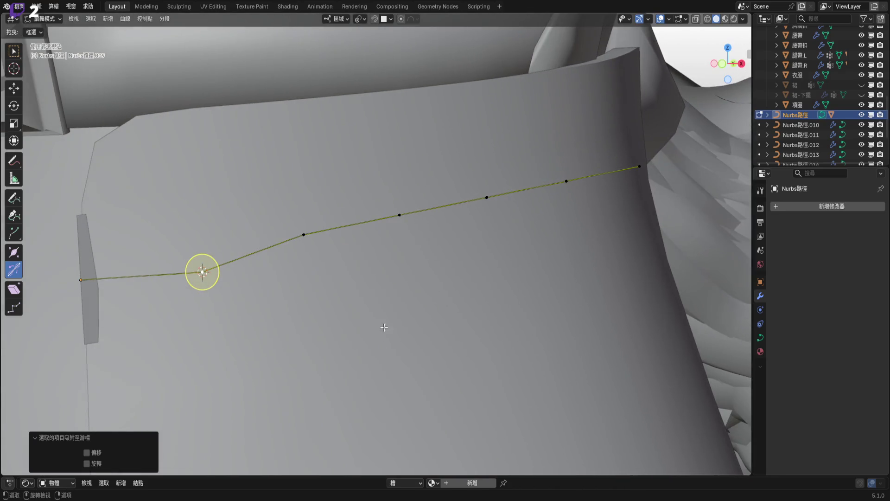
{"action": "key", "text": "Tab"}
{"action": "left_click", "coordinate": [434, 292]}
{"action": "key", "text": "Tab"}
{"action": "key", "text": "shift+s"}
{"action": "left_click", "coordinate": [391, 321]}
{"action": "key", "text": "Tab"}
Select the next curve control point and snap it onto the 3D cursor
{"action": "left_click", "coordinate": [795, 116]}
{"action": "key", "text": "Tab"}
{"action": "left_click_drag", "start_coordinate": [318, 249], "coordinate": [304, 234]}
{"action": "right_click", "coordinate": [439, 293]}
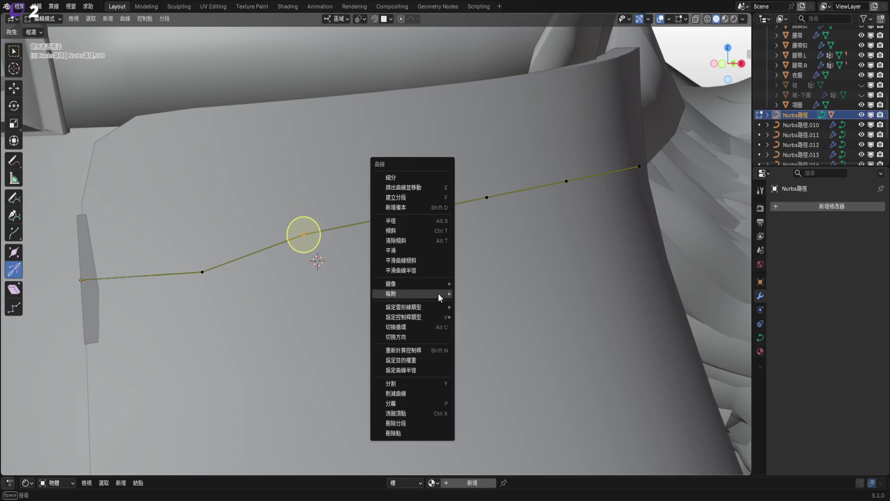
{"action": "mouse_move", "coordinate": [432, 294]}
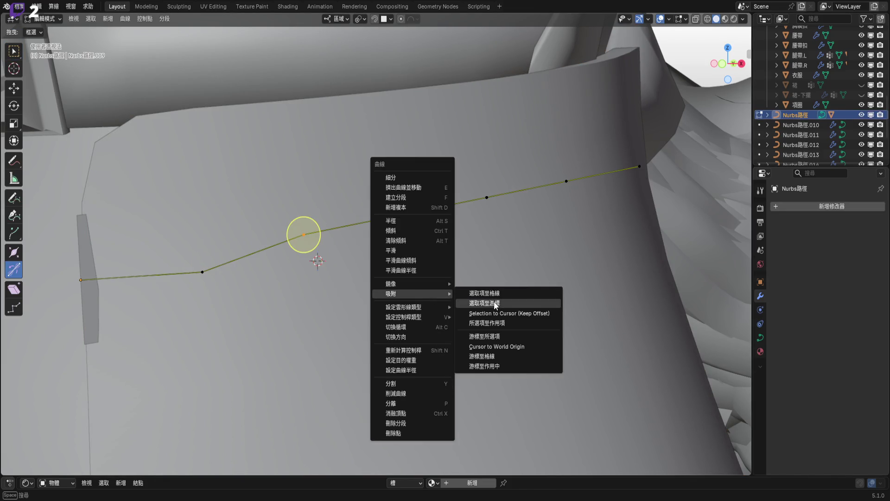
{"action": "left_click", "coordinate": [484, 303]}
{"action": "middle_click_drag", "start_coordinate": [532, 268], "coordinate": [447, 334]}
Reopen the chest panel mesh in Edit Mode to bring up the cursor snapping options
{"action": "key", "text": "Tab"}
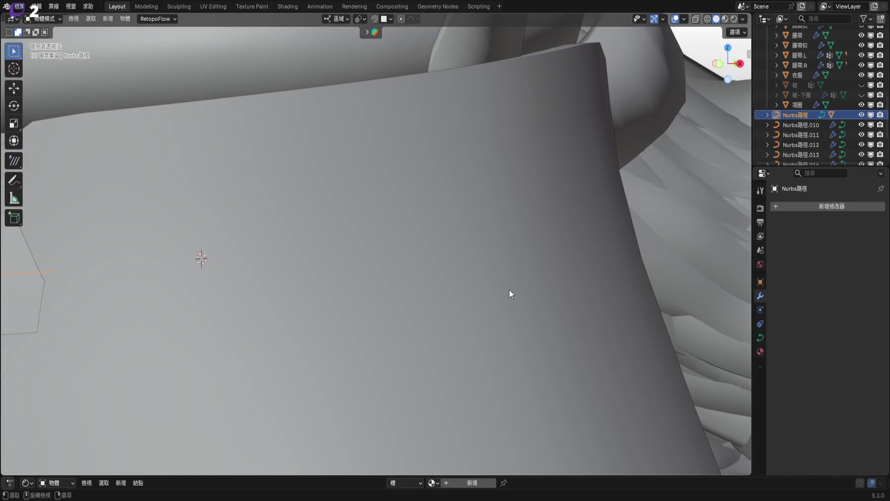
{"action": "left_click", "coordinate": [511, 294]}
{"action": "middle_click_drag", "start_coordinate": [510, 294], "coordinate": [439, 292]}
{"action": "key", "text": "Tab"}
{"action": "key", "text": "shift+s"}
Snap the selected Nurbs路徑 control point onto the 3D cursor at the panel edge
{"action": "left_click", "coordinate": [396, 331]}
{"action": "key", "text": "Tab"}
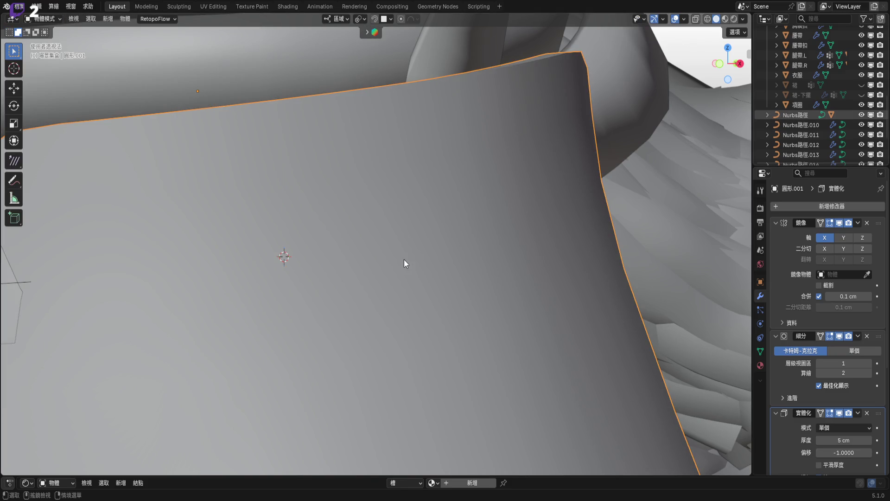
{"action": "key", "text": "ctrl+z"}
{"action": "key", "text": "ctrl+z"}
{"action": "right_click", "coordinate": [408, 275]}
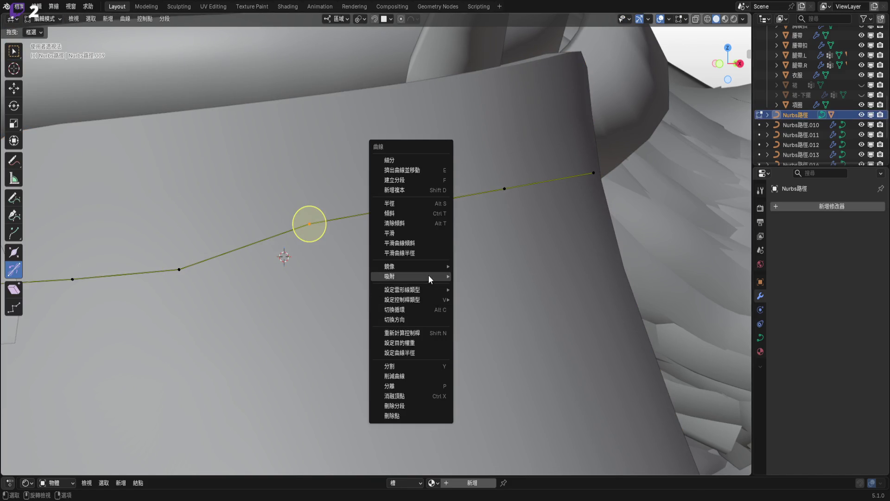
{"action": "left_click", "coordinate": [509, 283]}
{"action": "key", "text": "ctrl+z"}
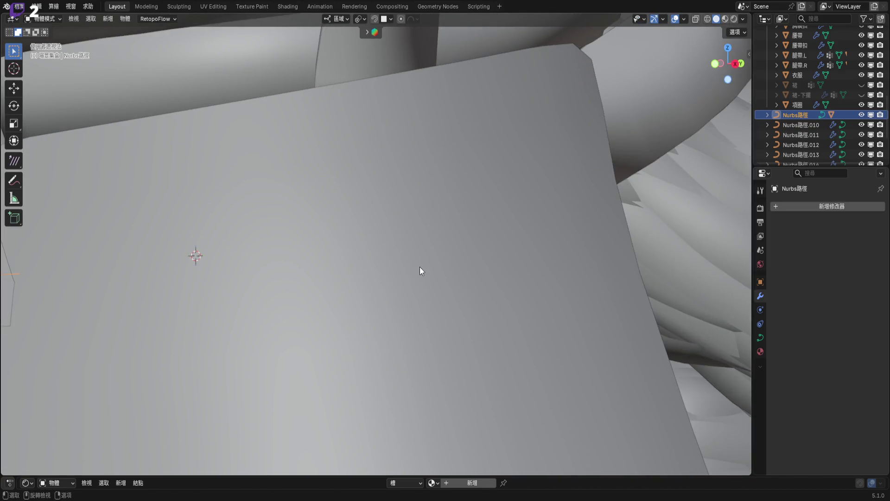
Move the cursor to another panel point and snap the next control point to it, then undo
{"action": "left_click", "coordinate": [394, 266]}
{"action": "key", "text": "Tab"}
{"action": "key", "text": "shift+s"}
{"action": "left_click", "coordinate": [431, 314]}
{"action": "key", "text": "Tab"}
{"action": "key", "text": "ctrl+z"}
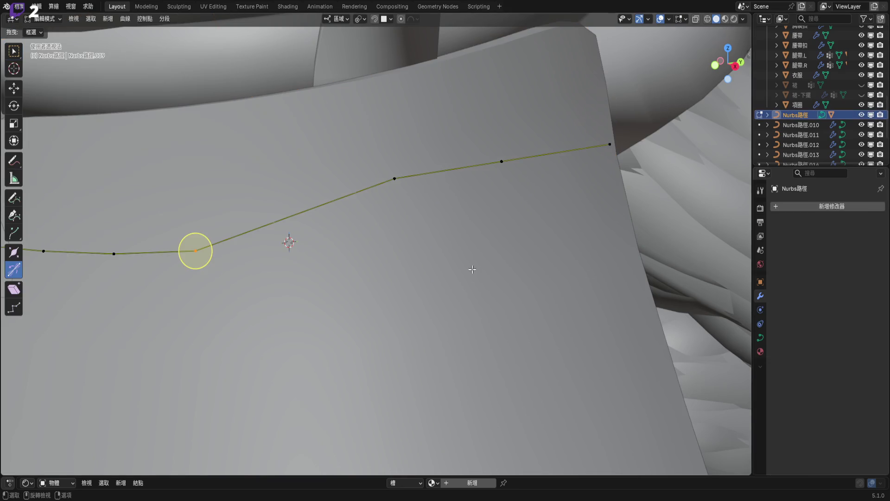
{"action": "left_click", "coordinate": [371, 177]}
{"action": "right_click", "coordinate": [430, 241]}
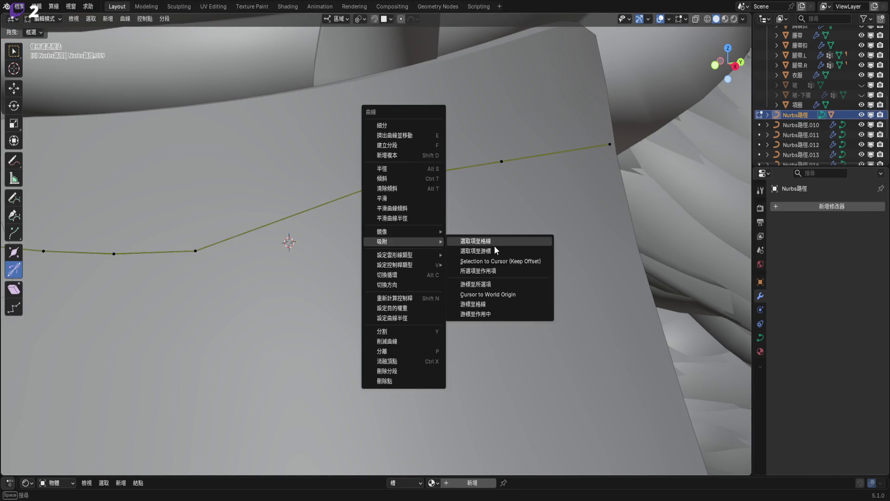
{"action": "left_click", "coordinate": [495, 246]}
{"action": "middle_click_drag", "start_coordinate": [483, 252], "coordinate": [386, 240]}
{"action": "key", "text": "ctrl+z"}
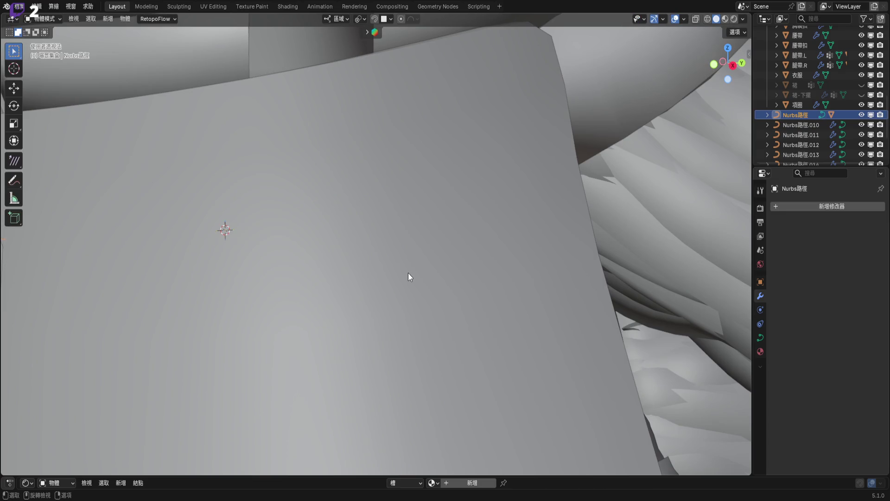
{"action": "key", "text": "ctrl+z"}
{"action": "key", "text": "ctrl+z"}
Put the cursor on the selected panel point and snap the Nurbs路徑 control point onto it
{"action": "key", "text": "shift+s"}
{"action": "left_click", "coordinate": [411, 276]}
{"action": "key", "text": "Tab"}
{"action": "left_click", "coordinate": [792, 115]}
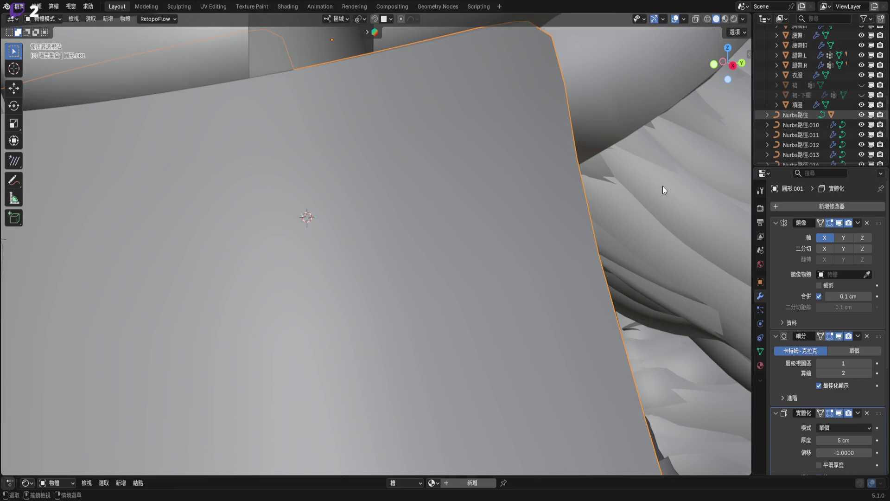
{"action": "key", "text": "Tab"}
{"action": "right_click", "coordinate": [515, 225]}
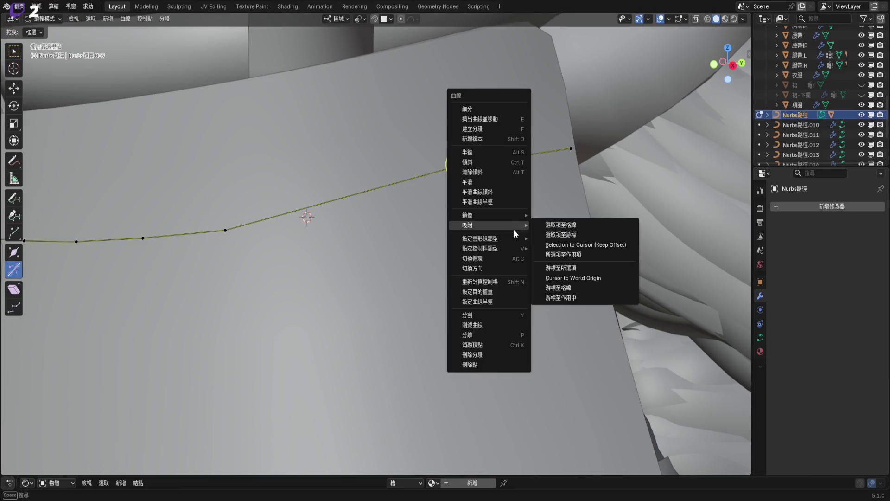
{"action": "left_click", "coordinate": [572, 234]}
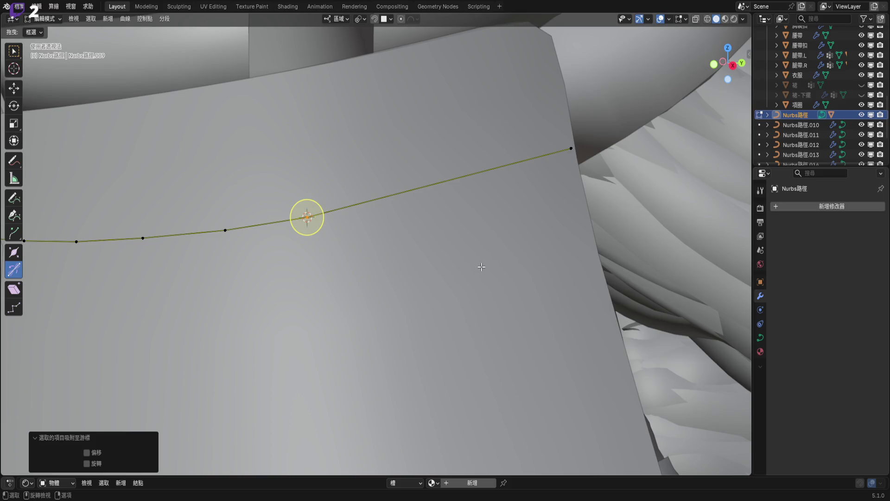
{"action": "key", "text": "Tab"}
Place the 3D cursor on a chest panel vertex
{"action": "scroll", "coordinate": [481, 267], "scroll_direction": "down", "scroll_amount": 3}
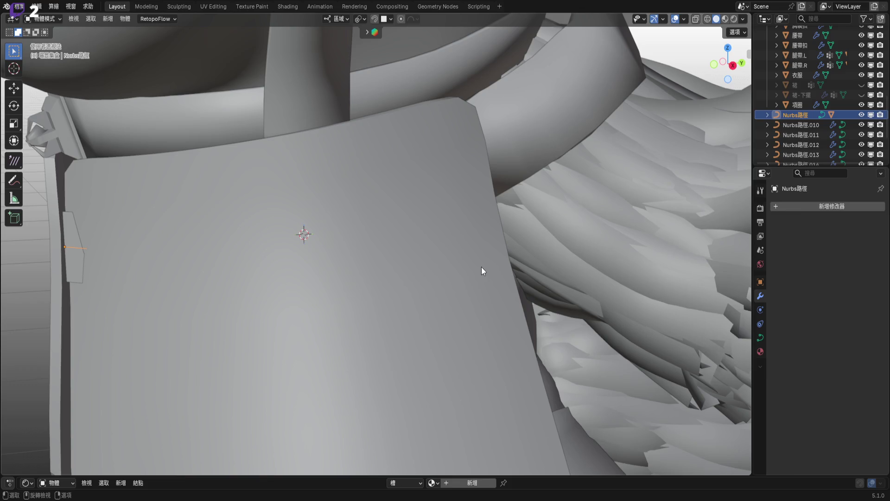
{"action": "left_click", "coordinate": [482, 271]}
{"action": "key", "text": "Tab"}
{"action": "key", "text": "shift+s"}
{"action": "left_click", "coordinate": [479, 292]}
{"action": "key", "text": "Tab"}
Snap the Nurbs路徑 curve's end point onto the 3D cursor
{"action": "left_click", "coordinate": [805, 113]}
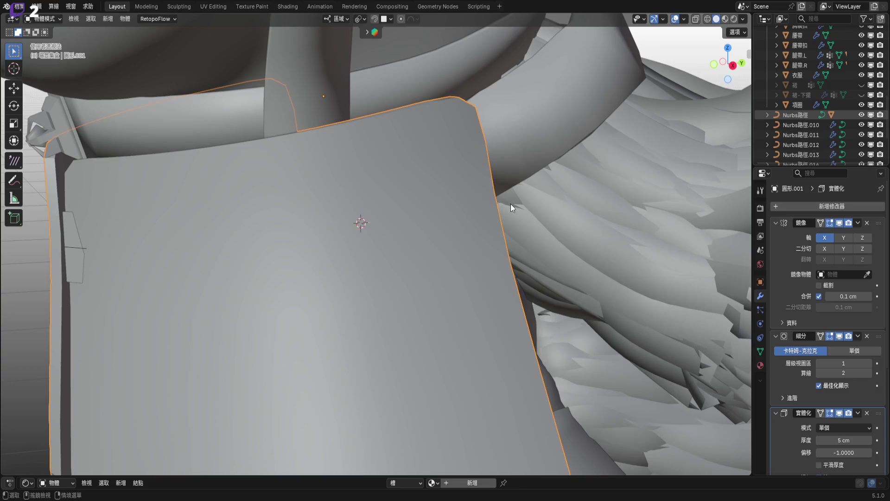
{"action": "key", "text": "Tab"}
{"action": "right_click", "coordinate": [477, 188]}
{"action": "mouse_move", "coordinate": [445, 212]}
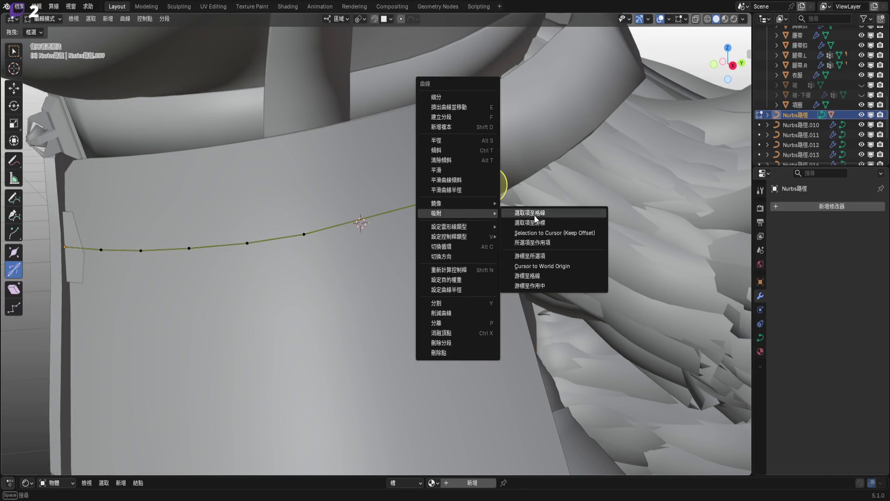
{"action": "left_click", "coordinate": [538, 222]}
{"action": "mouse_move", "coordinate": [394, 215]}
{"action": "middle_mouse_down", "text": "shift"}
{"action": "mouse_move", "coordinate": [406, 227]}
{"action": "mouse_move", "coordinate": [305, 221]}
{"action": "mouse_move", "coordinate": [541, 221]}
{"action": "mouse_move", "coordinate": [527, 215]}
{"action": "mouse_move", "coordinate": [501, 227]}
{"action": "mouse_move", "coordinate": [463, 260]}
{"action": "middle_mouse_up", "text": "shift"}
{"action": "key", "text": "Tab"}
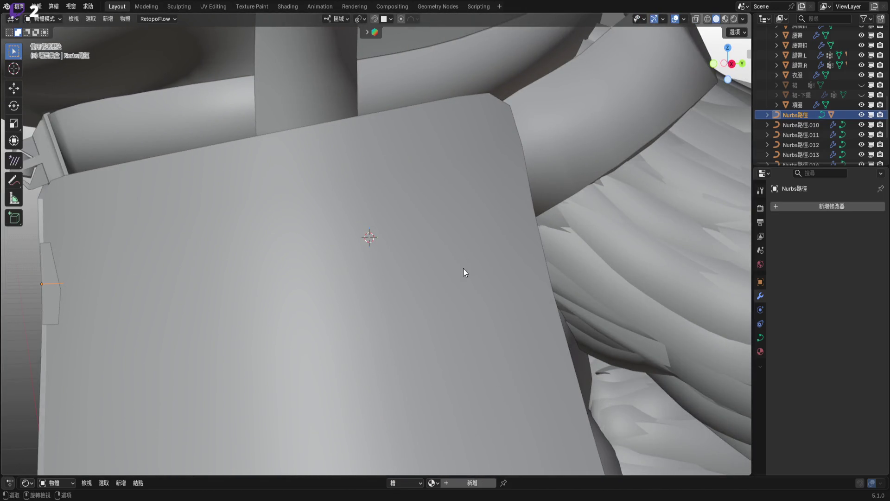
Return the chest panel mesh to Object Mode
{"action": "left_click", "coordinate": [463, 268]}
{"action": "key", "text": "Tab"}
{"action": "key", "text": "ctrl+Tab"}
{"action": "left_click", "coordinate": [503, 254]}
{"action": "key", "text": "Escape"}
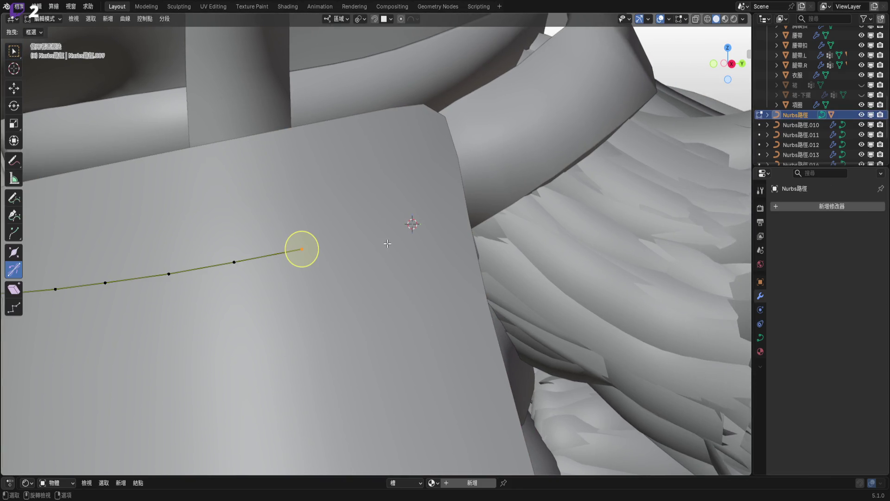
Extrude a new end point on the curve and snap it to the 3D cursor
{"action": "key", "text": "e"}
{"action": "left_click", "coordinate": [412, 241]}
{"action": "right_click", "coordinate": [412, 241]}
{"action": "mouse_move", "coordinate": [412, 241]}
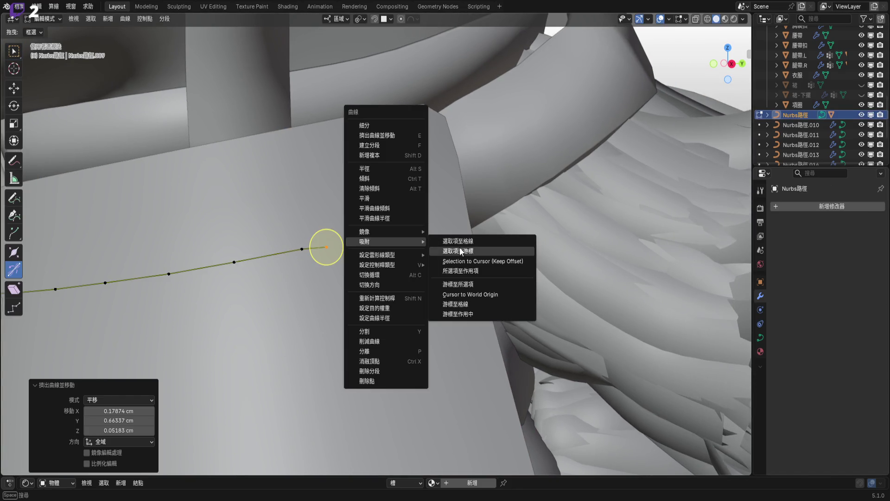
{"action": "left_click", "coordinate": [460, 247]}
{"action": "scroll", "coordinate": [425, 246], "scroll_direction": "up", "scroll_amount": 1}
{"action": "key", "text": "Tab"}
Inspect the 圓形.001 panel edge in Edit Mode from another angle
{"action": "left_click", "coordinate": [427, 242]}
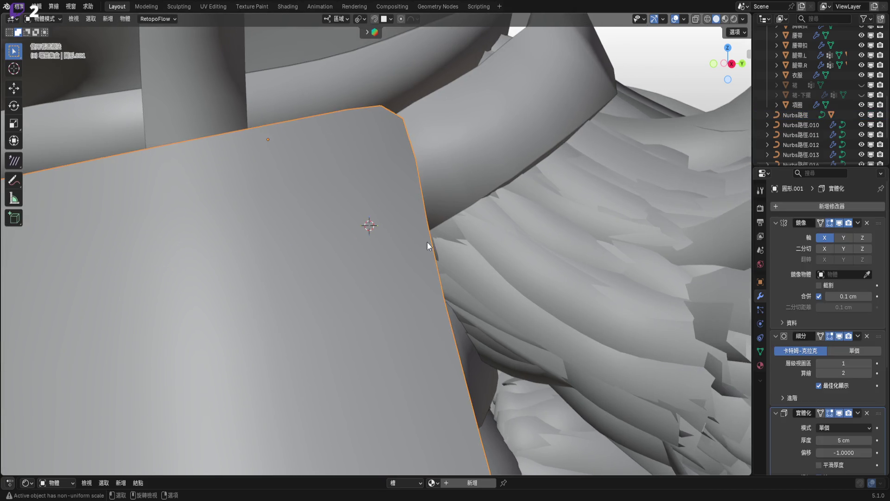
{"action": "key", "text": "Tab"}
{"action": "key", "text": "shift+s"}
{"action": "key", "text": "Escape"}
{"action": "middle_click_drag", "start_coordinate": [491, 238], "coordinate": [425, 216]}
{"action": "key", "text": "shift+s"}
{"action": "key", "text": "Escape"}
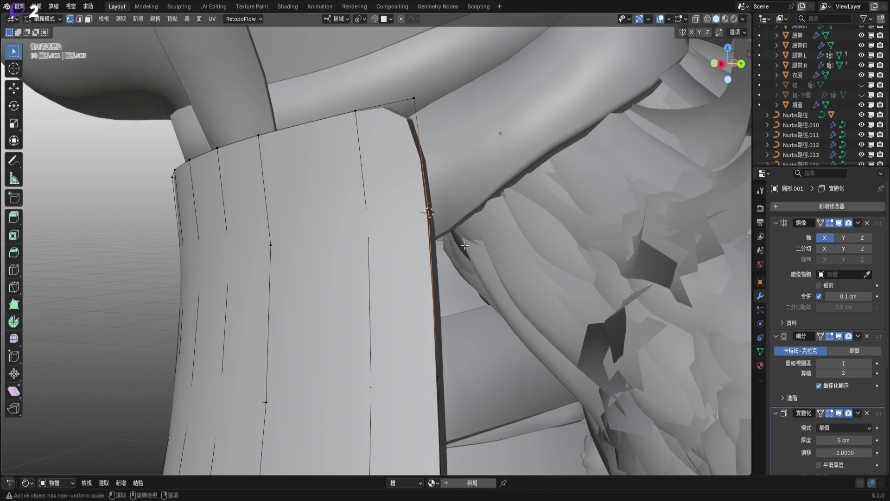
{"action": "key", "text": "Tab"}
Move the Nurbs路徑 end point and snap it onto the 3D cursor at the panel's right edge
{"action": "left_click", "coordinate": [805, 117]}
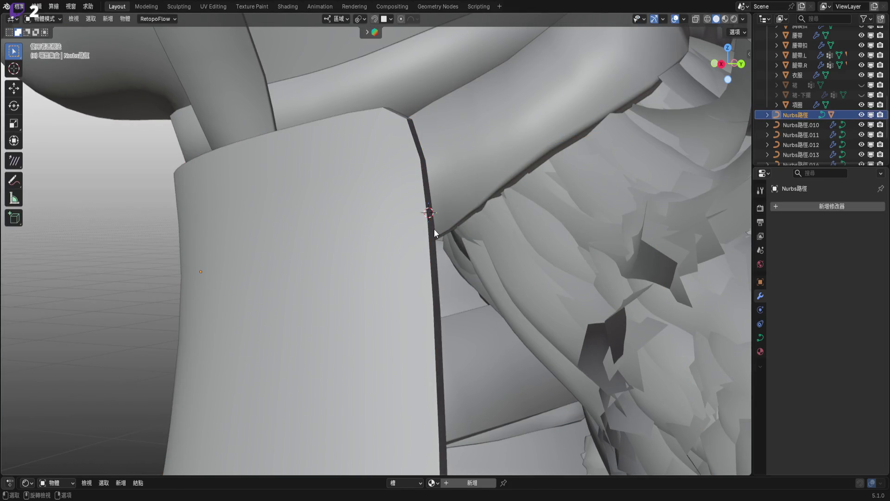
{"action": "key", "text": "Tab"}
{"action": "key", "text": "g"}
{"action": "left_click", "coordinate": [465, 228]}
{"action": "right_click", "coordinate": [467, 230]}
{"action": "mouse_move", "coordinate": [466, 228]}
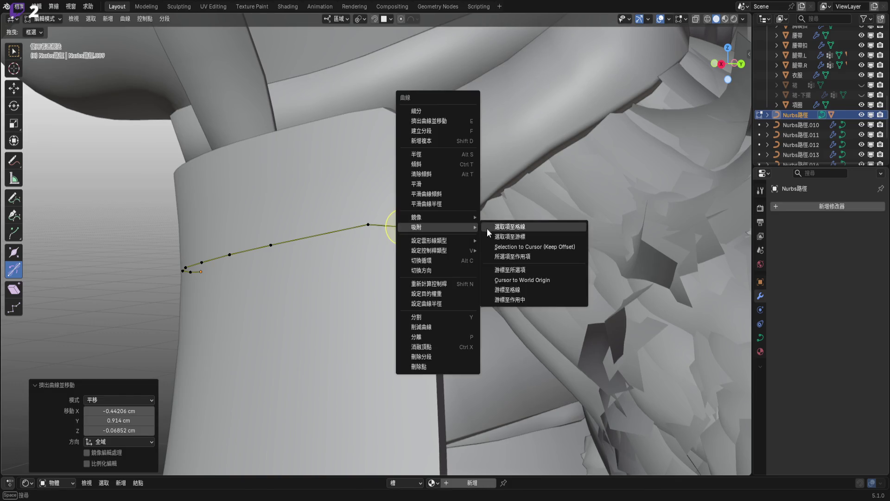
{"action": "left_click", "coordinate": [505, 225]}
{"action": "mouse_move", "coordinate": [446, 230]}
{"action": "middle_mouse_down"}
{"action": "mouse_move", "coordinate": [405, 233]}
{"action": "mouse_move", "coordinate": [426, 246]}
{"action": "middle_mouse_up"}
{"action": "scroll", "coordinate": [405, 234], "scroll_direction": "down", "scroll_amount": 5}
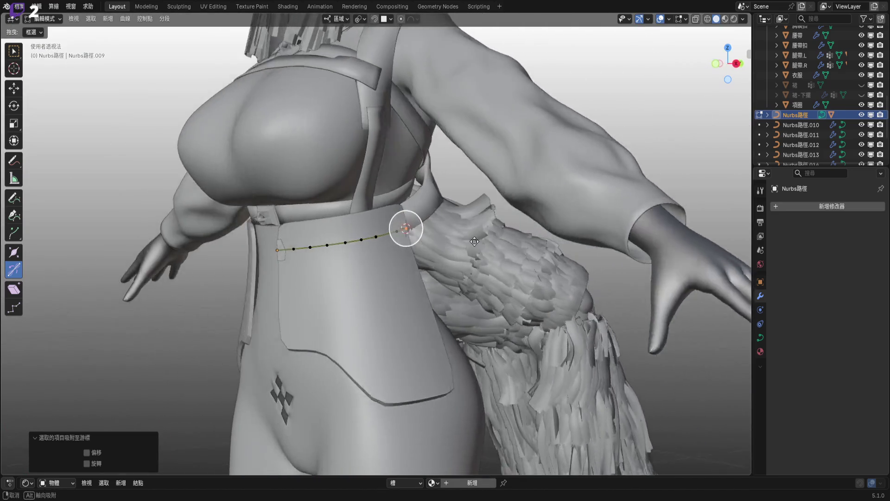
{"action": "scroll", "coordinate": [443, 264], "scroll_direction": "up", "scroll_amount": 5}
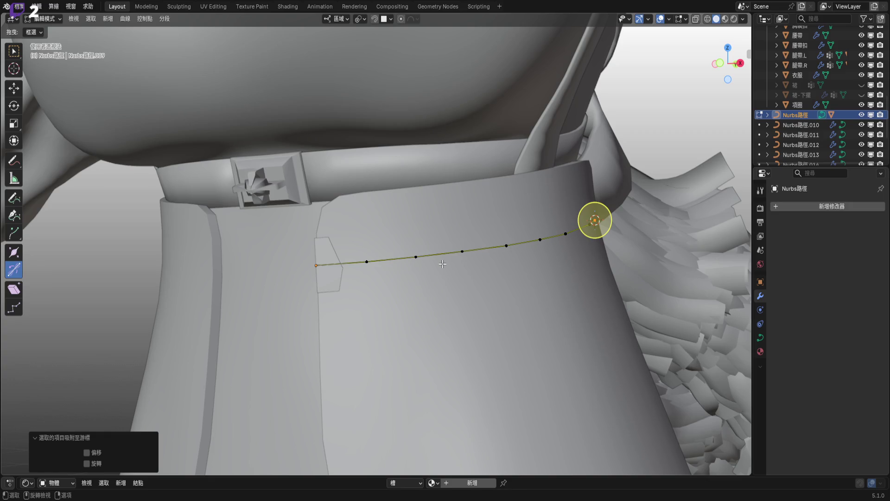
Select all curve control points and shrink their radius to about 0.9
{"action": "key", "text": "ctrl+l"}
{"action": "middle_click_drag", "start_coordinate": [446, 258], "coordinate": [369, 206]}
{"action": "key", "text": "alt+s"}
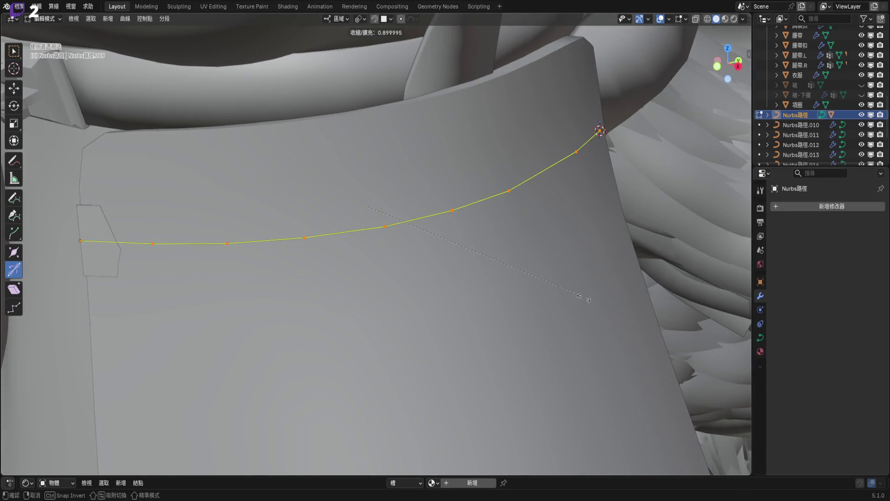
{"action": "left_click", "coordinate": [580, 295]}
{"action": "mouse_move", "coordinate": [636, 333]}
{"action": "middle_mouse_down"}
{"action": "mouse_move", "coordinate": [348, 230]}
{"action": "mouse_move", "coordinate": [360, 246]}
{"action": "mouse_move", "coordinate": [418, 230]}
{"action": "mouse_move", "coordinate": [398, 246]}
{"action": "middle_mouse_up"}
{"action": "mouse_move", "coordinate": [463, 254]}
{"action": "middle_mouse_down"}
{"action": "mouse_move", "coordinate": [461, 242]}
{"action": "mouse_move", "coordinate": [493, 246]}
{"action": "middle_mouse_up"}
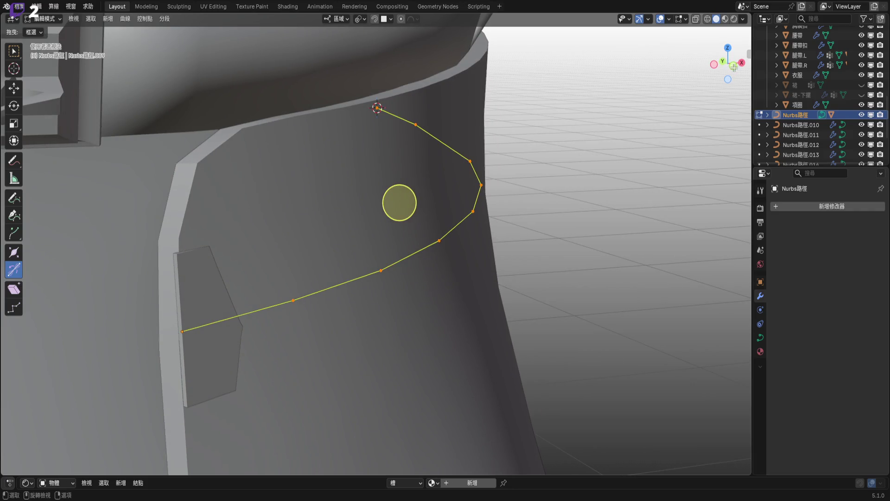
In Object Mode, move the whole curve constrained to the Y axis
{"action": "key", "text": "Tab"}
{"action": "mouse_move", "coordinate": [734, 67]}
{"action": "left_mouse_down"}
{"action": "mouse_move", "coordinate": [551, 187]}
{"action": "mouse_move", "coordinate": [587, 185]}
{"action": "mouse_move", "coordinate": [523, 215]}
{"action": "mouse_move", "coordinate": [559, 276]}
{"action": "mouse_move", "coordinate": [514, 218]}
{"action": "left_mouse_up"}
{"action": "key", "text": "g"}
{"action": "key", "text": "z"}
{"action": "key", "text": "Escape"}
{"action": "key", "text": "g"}
{"action": "key", "text": "x"}
{"action": "key", "text": "Escape"}
{"action": "key", "text": "g"}
{"action": "key", "text": "y"}
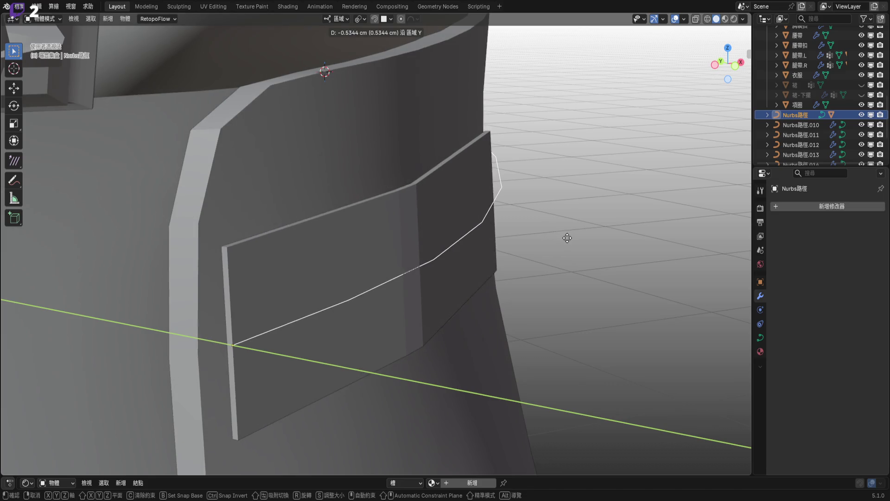
Confirm the curve's Y shift, then undo that move
{"action": "left_click", "coordinate": [477, 204]}
{"action": "mouse_move", "coordinate": [477, 205]}
{"action": "middle_mouse_down"}
{"action": "mouse_move", "coordinate": [407, 199]}
{"action": "mouse_move", "coordinate": [416, 196]}
{"action": "mouse_move", "coordinate": [347, 205]}
{"action": "mouse_move", "coordinate": [440, 205]}
{"action": "mouse_move", "coordinate": [393, 225]}
{"action": "mouse_move", "coordinate": [334, 218]}
{"action": "mouse_move", "coordinate": [399, 227]}
{"action": "mouse_move", "coordinate": [363, 224]}
{"action": "middle_mouse_up"}
{"action": "key", "text": "ctrl"}
{"action": "key", "text": "ctrl+z"}
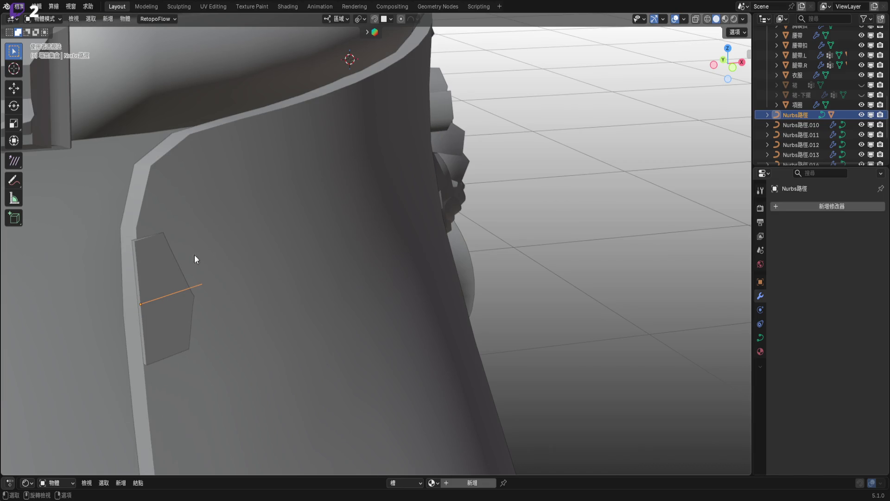
Select the MOLLE條.001 strap and bring up the Add Modifier list
{"action": "left_click", "coordinate": [152, 269]}
{"action": "mouse_move", "coordinate": [159, 267]}
{"action": "middle_mouse_down"}
{"action": "mouse_move", "coordinate": [451, 237]}
{"action": "mouse_move", "coordinate": [379, 233]}
{"action": "mouse_move", "coordinate": [519, 242]}
{"action": "mouse_move", "coordinate": [469, 284]}
{"action": "mouse_move", "coordinate": [436, 264]}
{"action": "mouse_move", "coordinate": [410, 271]}
{"action": "mouse_move", "coordinate": [416, 259]}
{"action": "middle_mouse_up"}
{"action": "left_click", "coordinate": [809, 209]}
Add an Array modifier to the MOLLE strap
{"action": "mouse_move", "coordinate": [809, 208]}
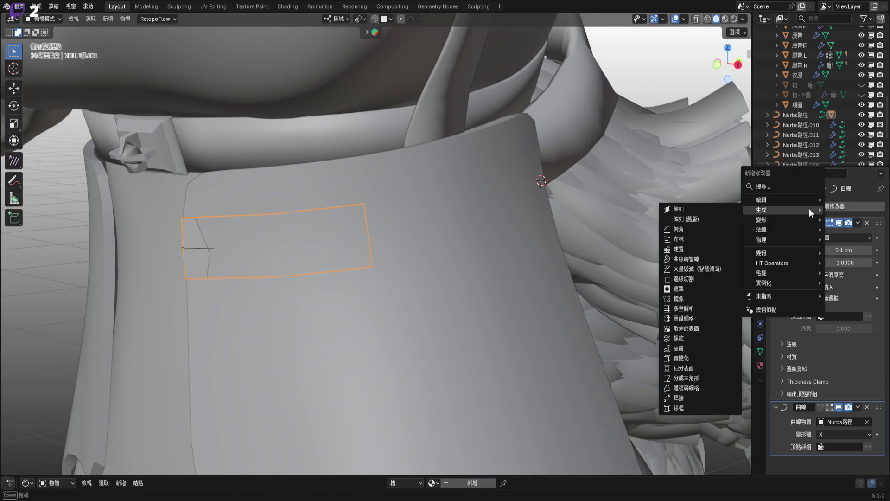
{"action": "left_click", "coordinate": [689, 210]}
{"action": "mouse_move", "coordinate": [466, 250]}
{"action": "middle_mouse_down"}
{"action": "mouse_move", "coordinate": [491, 238]}
{"action": "mouse_move", "coordinate": [458, 238]}
{"action": "mouse_move", "coordinate": [536, 238]}
{"action": "mouse_move", "coordinate": [363, 246]}
{"action": "mouse_move", "coordinate": [396, 216]}
{"action": "mouse_move", "coordinate": [452, 209]}
{"action": "mouse_move", "coordinate": [467, 219]}
{"action": "mouse_move", "coordinate": [464, 233]}
{"action": "mouse_move", "coordinate": [488, 229]}
{"action": "mouse_move", "coordinate": [501, 240]}
{"action": "mouse_move", "coordinate": [502, 274]}
{"action": "mouse_move", "coordinate": [432, 283]}
{"action": "middle_mouse_up"}
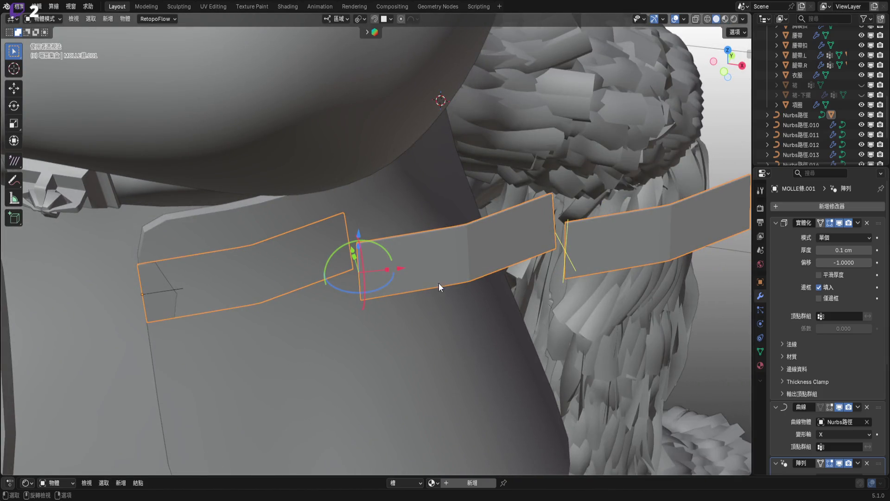
{"action": "scroll", "coordinate": [858, 345], "scroll_direction": "down", "scroll_amount": 6}
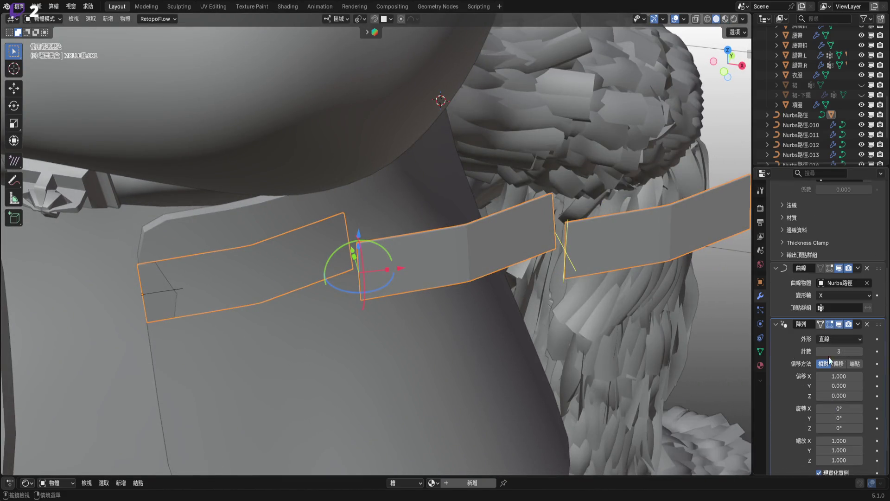
Rotate the array copies 23.7° in Z, spread them along Y, then use Constant offset
{"action": "left_click_drag", "start_coordinate": [380, 289], "coordinate": [397, 283]}
{"action": "mouse_move", "coordinate": [839, 386]}
{"action": "left_mouse_down"}
{"action": "mouse_move", "coordinate": [875, 386]}
{"action": "mouse_move", "coordinate": [841, 386]}
{"action": "left_mouse_up"}
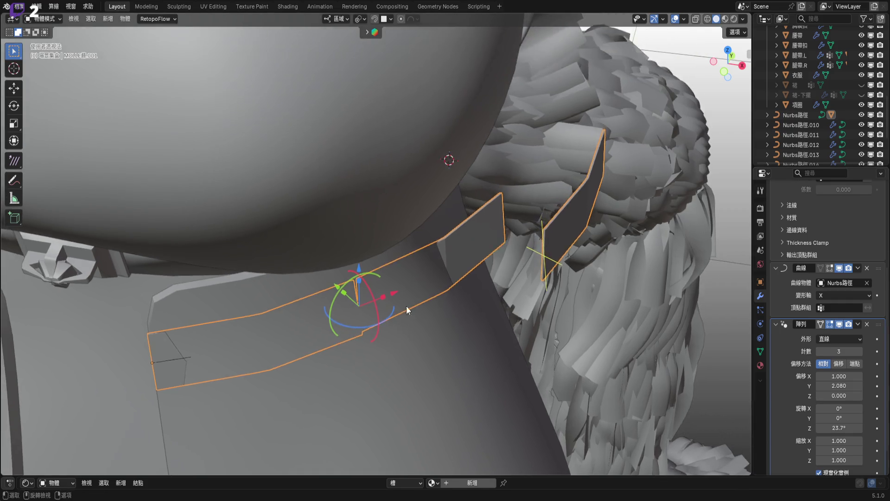
{"action": "scroll", "coordinate": [382, 275], "scroll_direction": "up", "scroll_amount": 4}
{"action": "mouse_move", "coordinate": [406, 305]}
{"action": "middle_mouse_down"}
{"action": "mouse_move", "coordinate": [381, 275]}
{"action": "mouse_move", "coordinate": [365, 280]}
{"action": "middle_mouse_up"}
{"action": "mouse_move", "coordinate": [509, 260]}
{"action": "middle_mouse_down"}
{"action": "mouse_move", "coordinate": [493, 228]}
{"action": "mouse_move", "coordinate": [478, 226]}
{"action": "middle_mouse_up"}
{"action": "scroll", "coordinate": [467, 220], "scroll_direction": "down", "scroll_amount": 4}
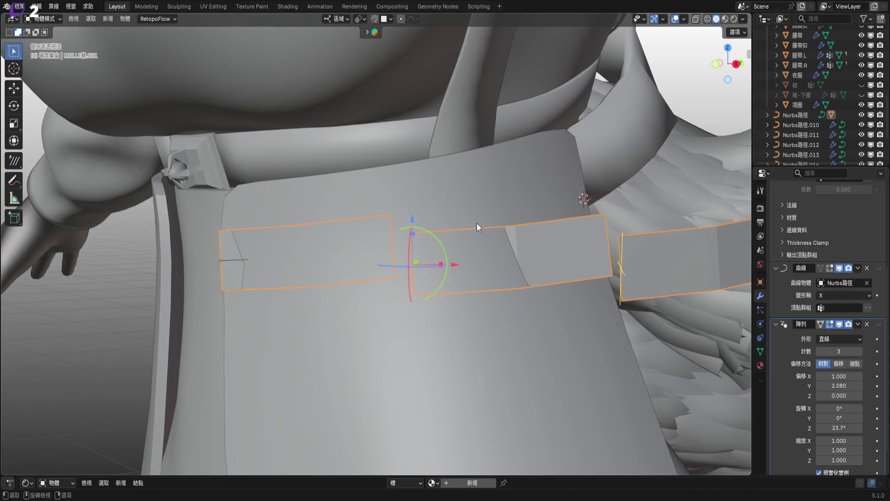
{"action": "mouse_move", "coordinate": [592, 251]}
{"action": "middle_mouse_down"}
{"action": "mouse_move", "coordinate": [510, 247]}
{"action": "mouse_move", "coordinate": [541, 263]}
{"action": "mouse_move", "coordinate": [552, 256]}
{"action": "middle_mouse_up"}
{"action": "scroll", "coordinate": [524, 257], "scroll_direction": "down", "scroll_amount": 2}
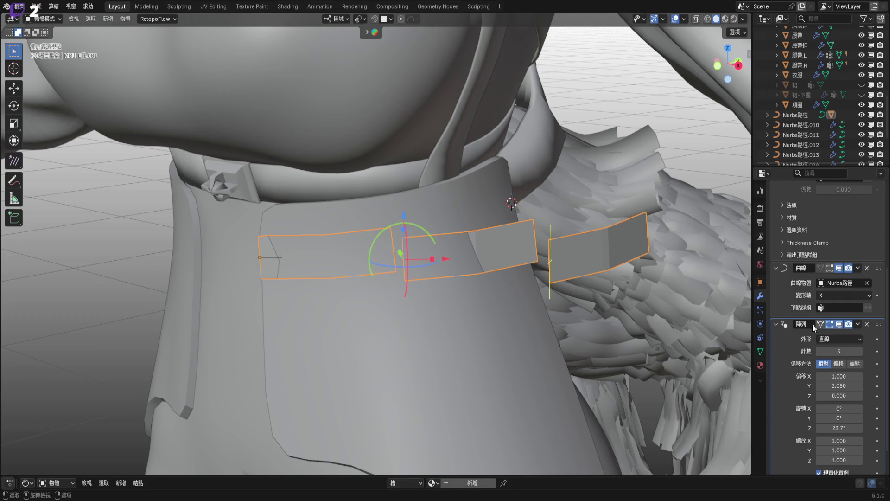
{"action": "left_click", "coordinate": [839, 365]}
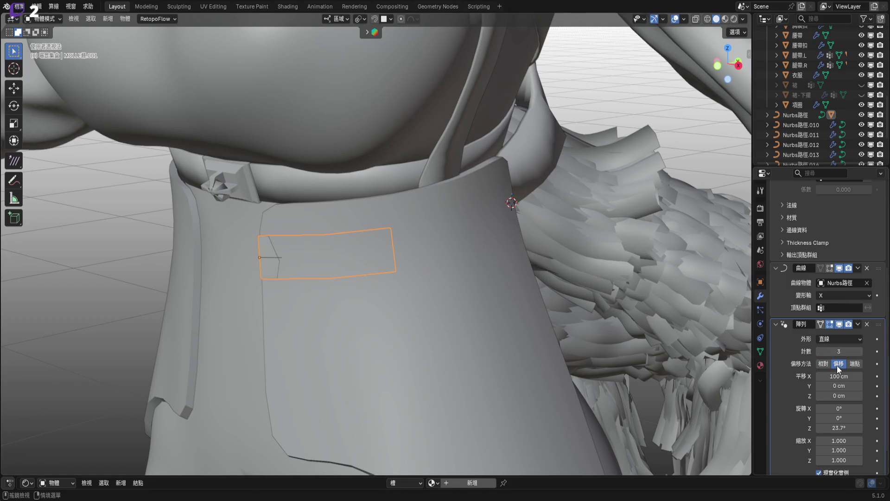
Set the array's Z rotation to 0°
{"action": "middle_click_drag", "start_coordinate": [444, 269], "coordinate": [494, 284], "text": "shift"}
{"action": "left_click", "coordinate": [839, 428]}
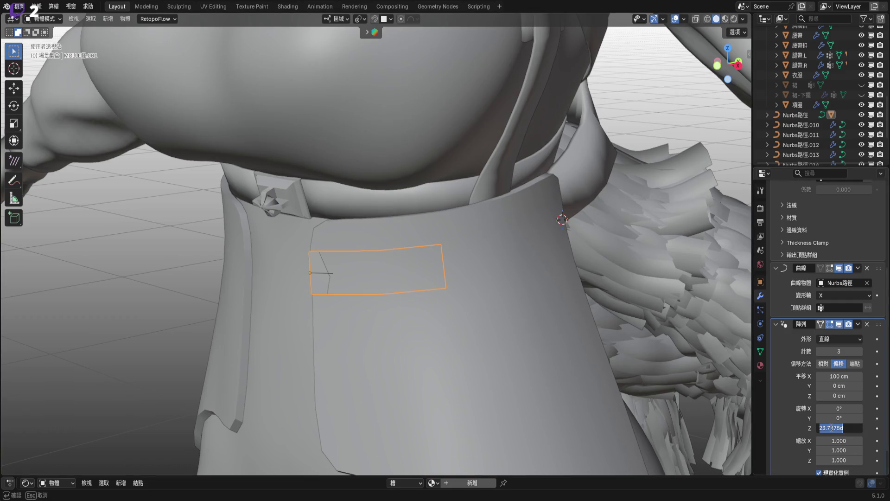
{"action": "type", "text": "0"}
{"action": "key", "text": "Return"}
{"action": "scroll", "coordinate": [377, 265], "scroll_direction": "down", "scroll_amount": 2}
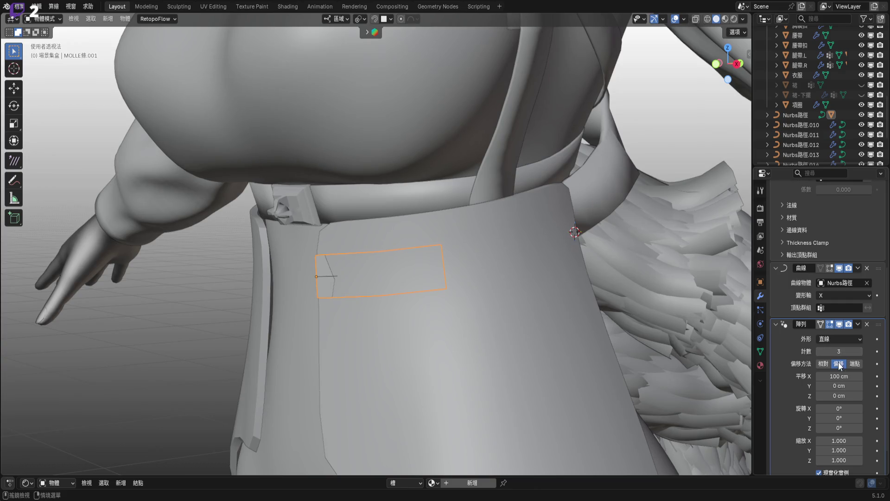
Try different X offset spacings such as 9 cm, then reset the X offset to 0 cm
{"action": "mouse_move", "coordinate": [714, 342]}
{"action": "middle_mouse_down"}
{"action": "mouse_move", "coordinate": [480, 263]}
{"action": "mouse_move", "coordinate": [531, 266]}
{"action": "middle_mouse_up"}
{"action": "mouse_move", "coordinate": [839, 376]}
{"action": "left_mouse_down"}
{"action": "mouse_move", "coordinate": [825, 377]}
{"action": "mouse_move", "coordinate": [835, 376]}
{"action": "left_mouse_up"}
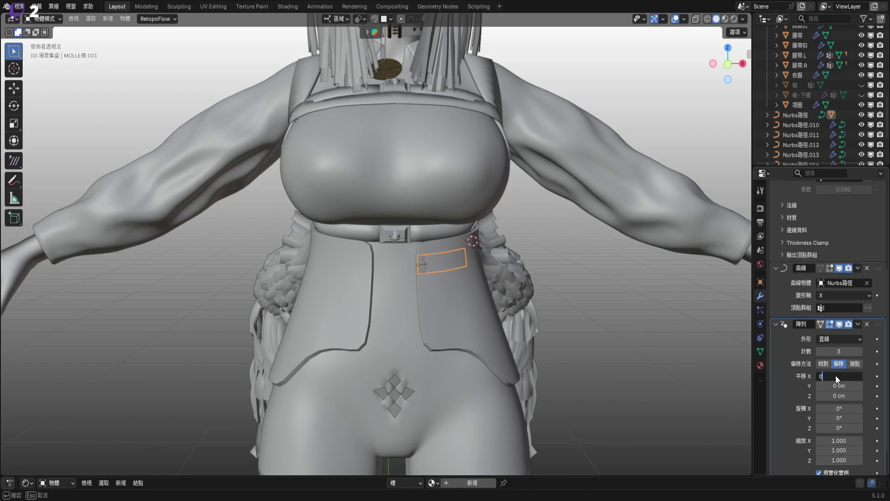
{"action": "middle_click_drag", "start_coordinate": [445, 278], "coordinate": [465, 291]}
{"action": "scroll", "coordinate": [464, 291], "scroll_direction": "up", "scroll_amount": 5}
{"action": "left_click_drag", "start_coordinate": [837, 386], "coordinate": [858, 376]}
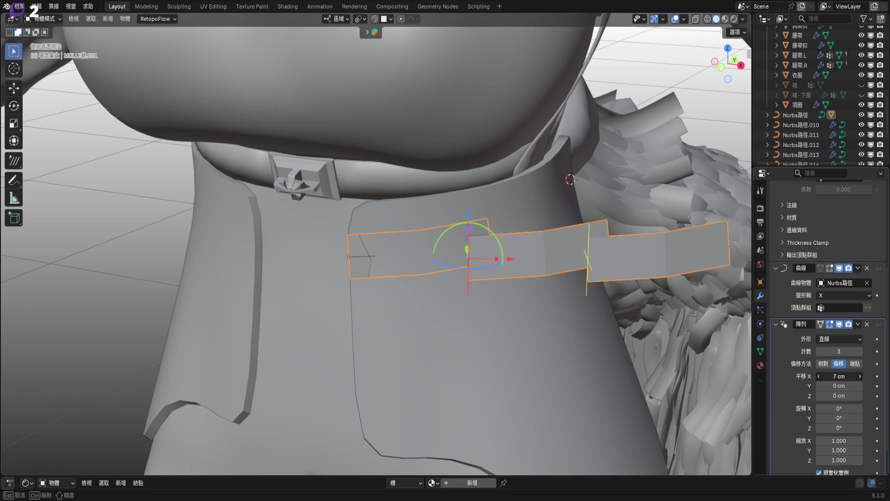
{"action": "key", "text": "Escape"}
{"action": "left_click_drag", "start_coordinate": [841, 376], "coordinate": [857, 376]}
{"action": "key", "text": "Escape"}
{"action": "scroll", "coordinate": [819, 432], "scroll_direction": "down", "scroll_amount": 2}
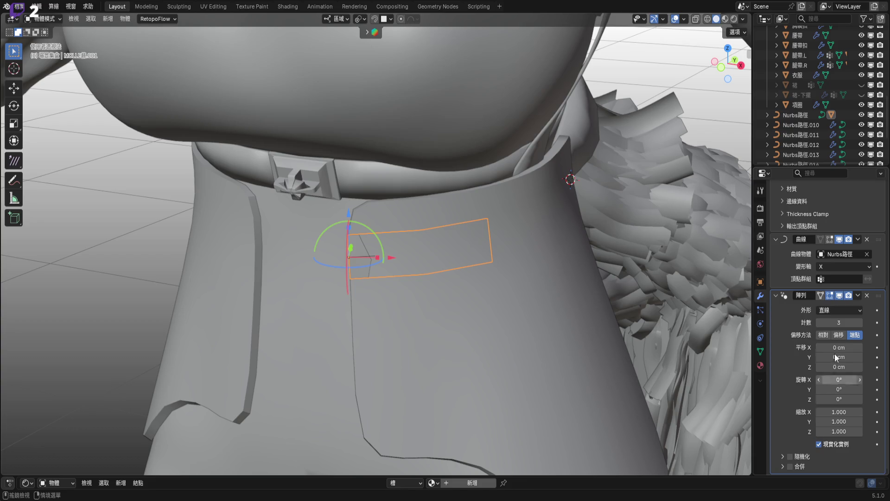
{"action": "left_click", "coordinate": [842, 311]}
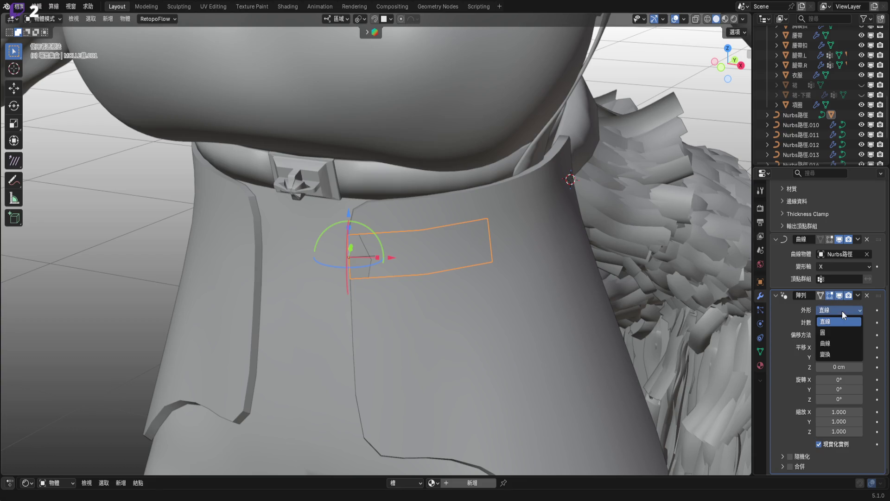
Set the array shape to Curve and pick 圓形.001 as the curve object
{"action": "left_click", "coordinate": [840, 346]}
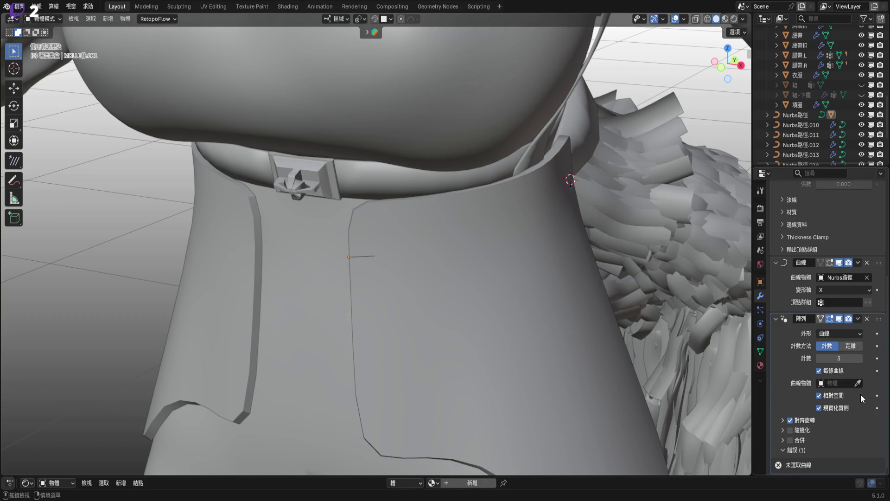
{"action": "left_click", "coordinate": [862, 382]}
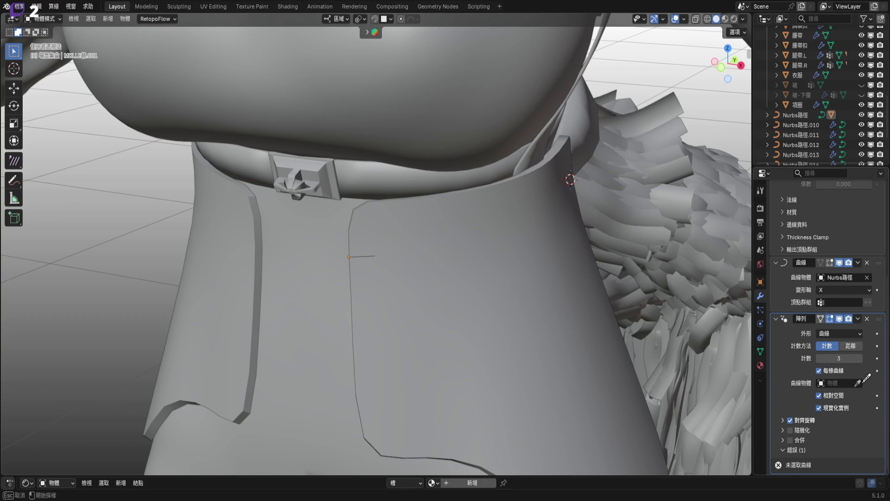
{"action": "left_click", "coordinate": [354, 245]}
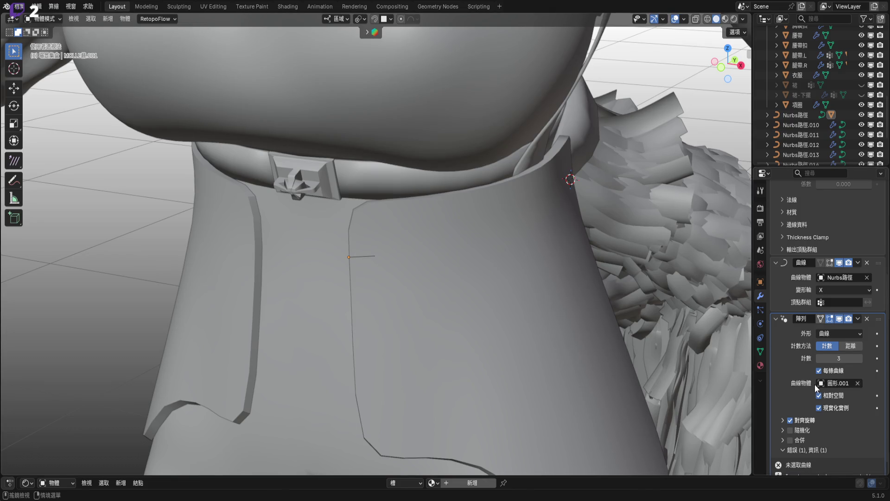
{"action": "scroll", "coordinate": [815, 384], "scroll_direction": "down", "scroll_amount": 1}
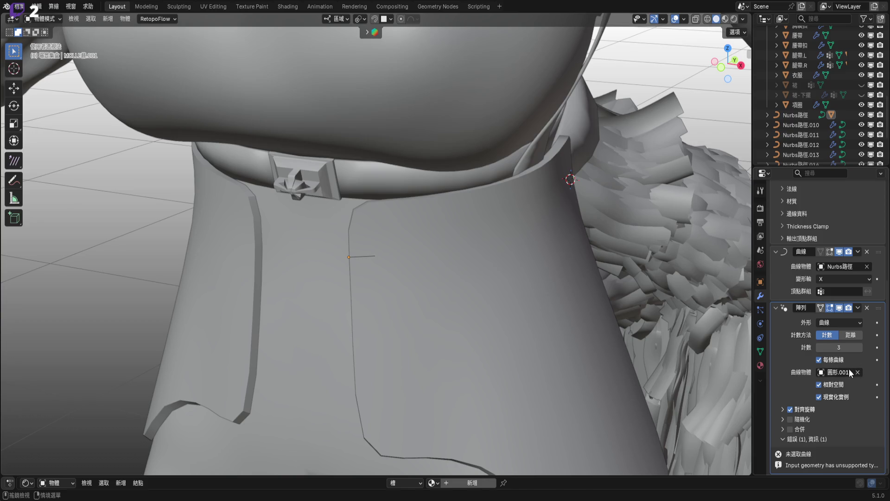
Try a distance-based count, then return to a fixed count of 3
{"action": "left_click", "coordinate": [849, 335]}
{"action": "left_click", "coordinate": [825, 335]}
{"action": "scroll", "coordinate": [529, 290], "scroll_direction": "down", "scroll_amount": 10}
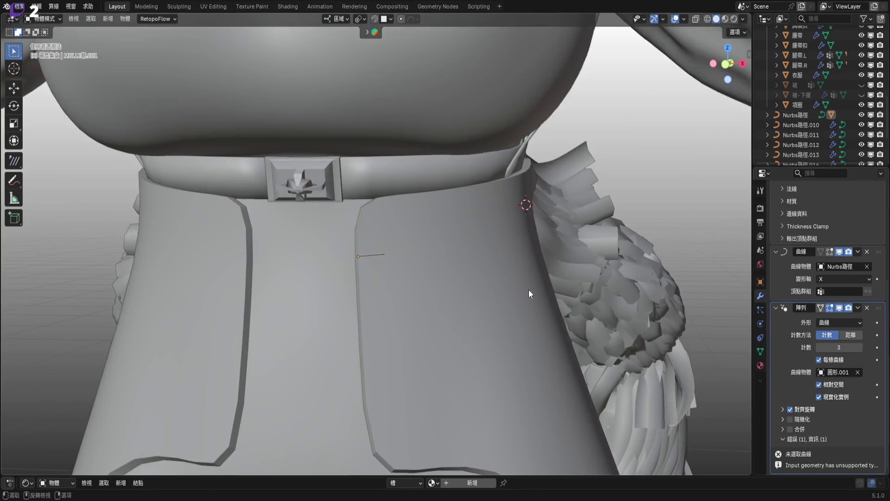
{"action": "scroll", "coordinate": [525, 307], "scroll_direction": "up", "scroll_amount": 5}
{"action": "mouse_move", "coordinate": [879, 307]}
{"action": "left_mouse_down"}
{"action": "mouse_move", "coordinate": [873, 252]}
{"action": "mouse_move", "coordinate": [874, 416]}
{"action": "mouse_move", "coordinate": [875, 246]}
{"action": "mouse_move", "coordinate": [865, 438]}
{"action": "mouse_move", "coordinate": [872, 336]}
{"action": "left_mouse_up"}
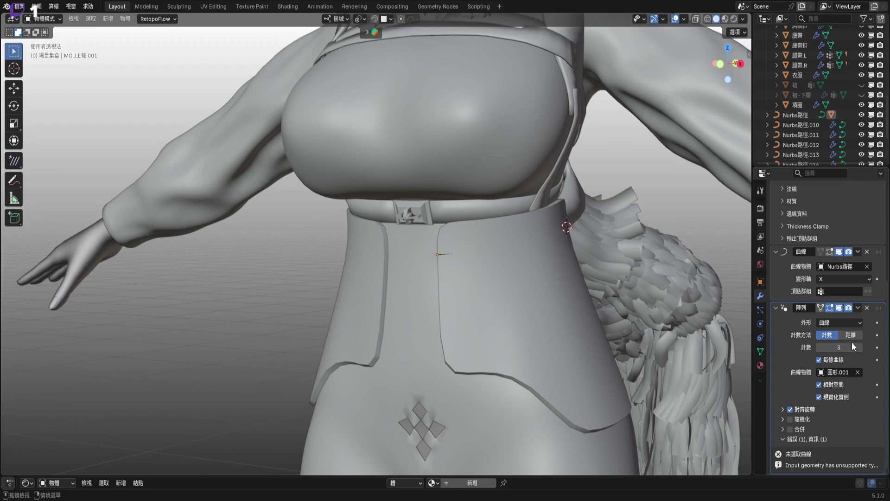
Try the strap's array as a Transform shape 8 cm apart, then as a Circle with count 7
{"action": "left_click", "coordinate": [853, 322]}
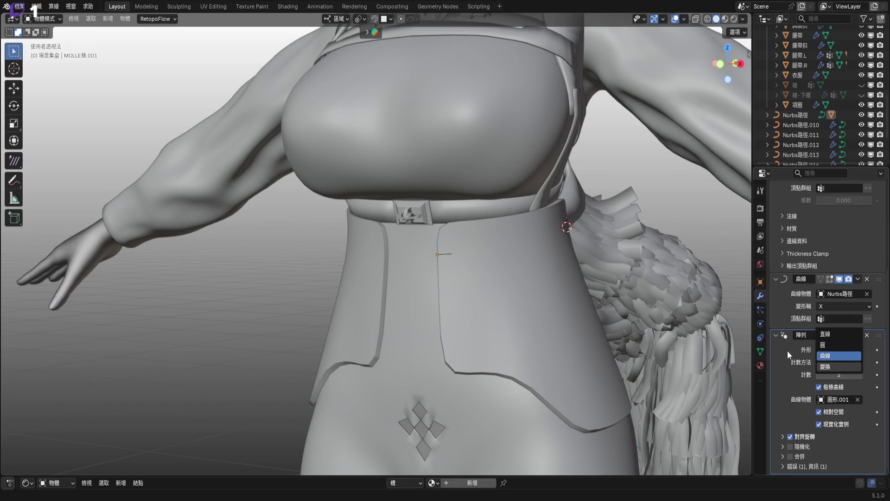
{"action": "left_click", "coordinate": [842, 350]}
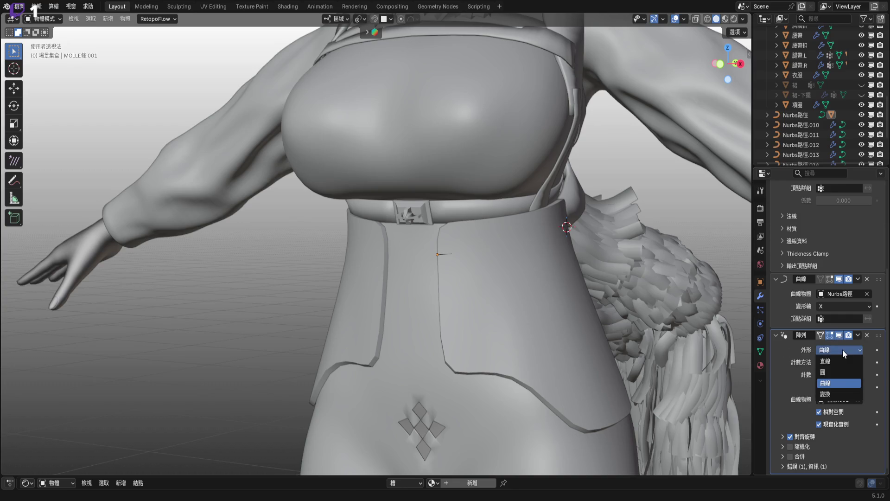
{"action": "left_click", "coordinate": [841, 394]}
{"action": "scroll", "coordinate": [522, 285], "scroll_direction": "up", "scroll_amount": 2}
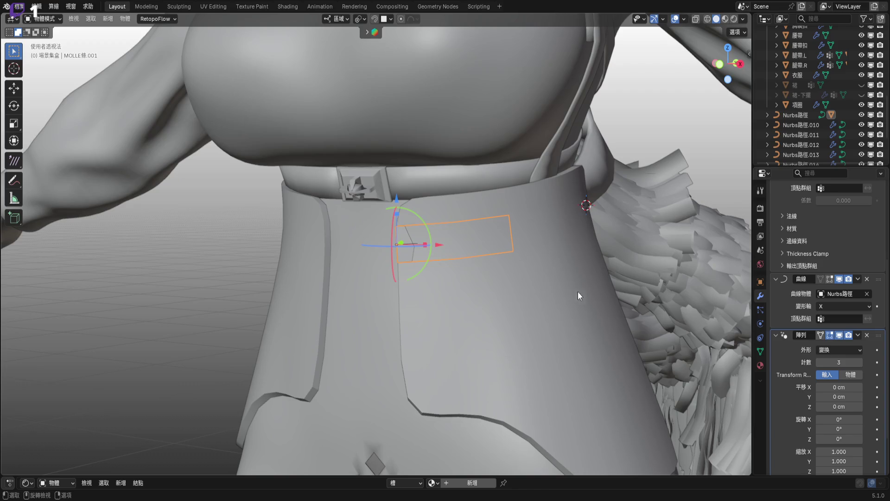
{"action": "scroll", "coordinate": [846, 385], "scroll_direction": "down", "scroll_amount": 3}
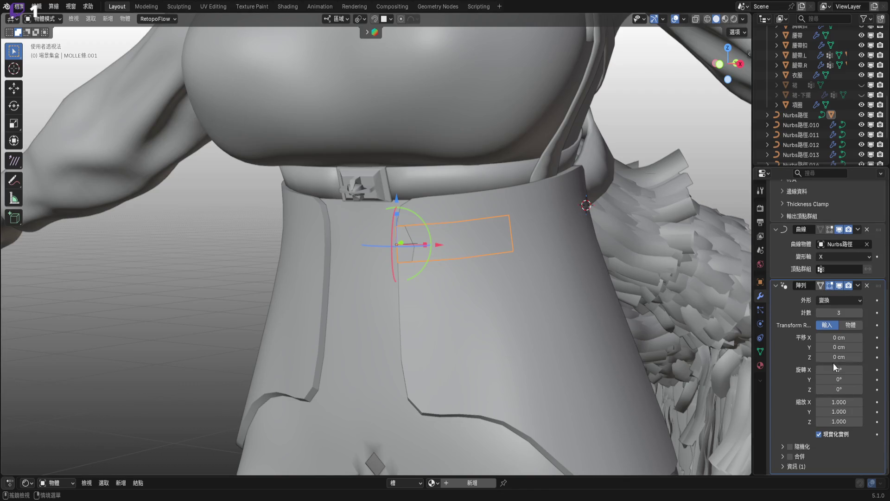
{"action": "mouse_move", "coordinate": [838, 338]}
{"action": "left_mouse_down"}
{"action": "mouse_move", "coordinate": [851, 337]}
{"action": "mouse_move", "coordinate": [838, 337]}
{"action": "left_mouse_up"}
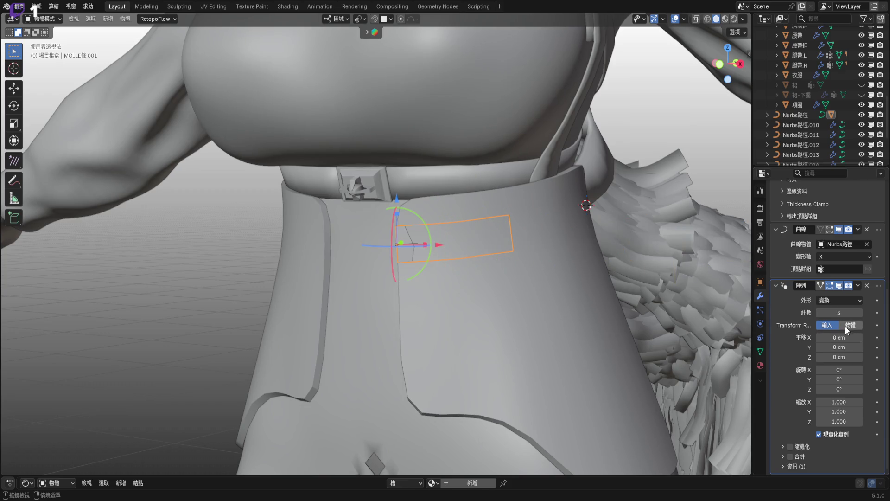
{"action": "left_click", "coordinate": [847, 301]}
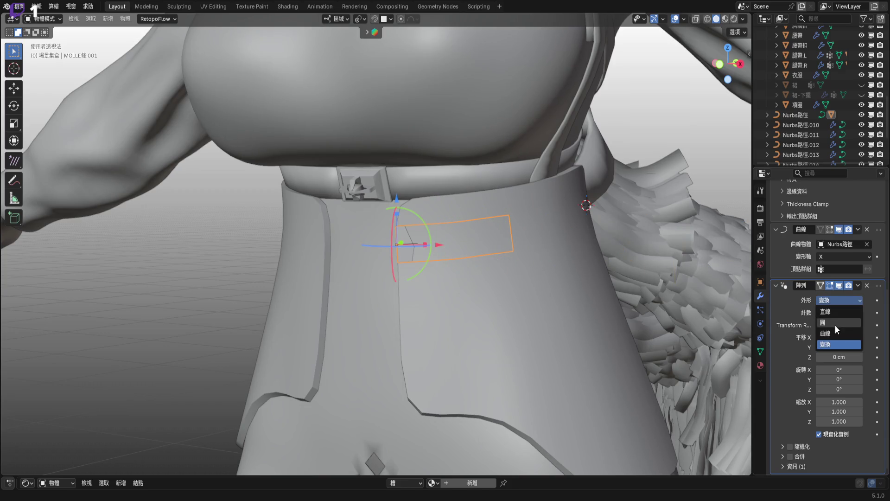
{"action": "left_click", "coordinate": [834, 323]}
{"action": "mouse_move", "coordinate": [499, 244]}
{"action": "middle_mouse_down"}
{"action": "mouse_move", "coordinate": [469, 244]}
{"action": "mouse_move", "coordinate": [529, 254]}
{"action": "middle_mouse_up"}
{"action": "mouse_move", "coordinate": [840, 374]}
{"action": "left_mouse_down"}
{"action": "mouse_move", "coordinate": [858, 374]}
{"action": "mouse_move", "coordinate": [831, 374]}
{"action": "mouse_move", "coordinate": [840, 375]}
{"action": "left_mouse_up"}
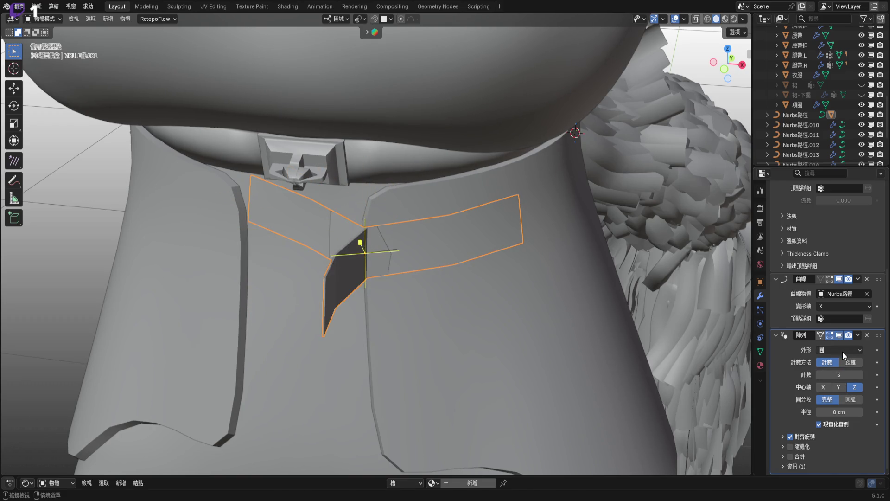
Delete the Array modifier and enter Edit Mode on the strap
{"action": "left_click", "coordinate": [867, 335]}
{"action": "mouse_move", "coordinate": [441, 207]}
{"action": "middle_mouse_down"}
{"action": "mouse_move", "coordinate": [452, 246]}
{"action": "mouse_move", "coordinate": [461, 226]}
{"action": "mouse_move", "coordinate": [492, 223]}
{"action": "mouse_move", "coordinate": [499, 232]}
{"action": "mouse_move", "coordinate": [484, 233]}
{"action": "mouse_move", "coordinate": [503, 241]}
{"action": "middle_mouse_up"}
{"action": "key", "text": "Tab"}
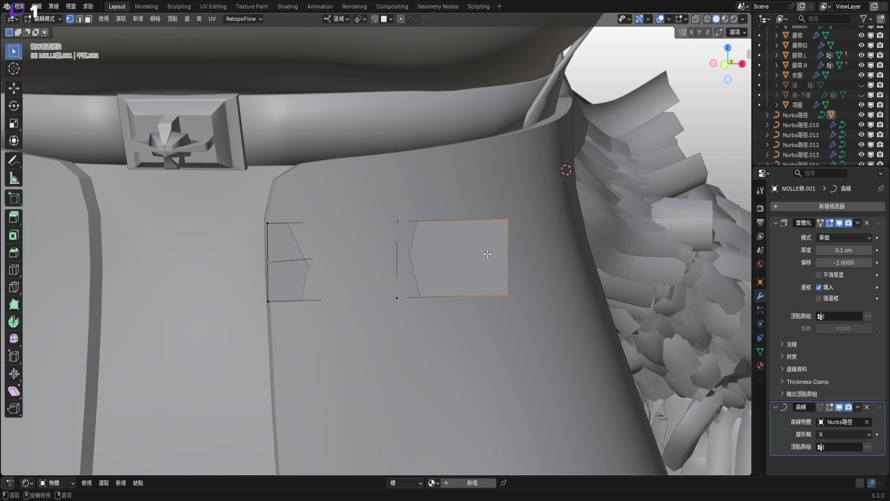
Back in Object Mode, hide the Curve modifier in the viewport and add an Array modifier
{"action": "key", "text": "Tab"}
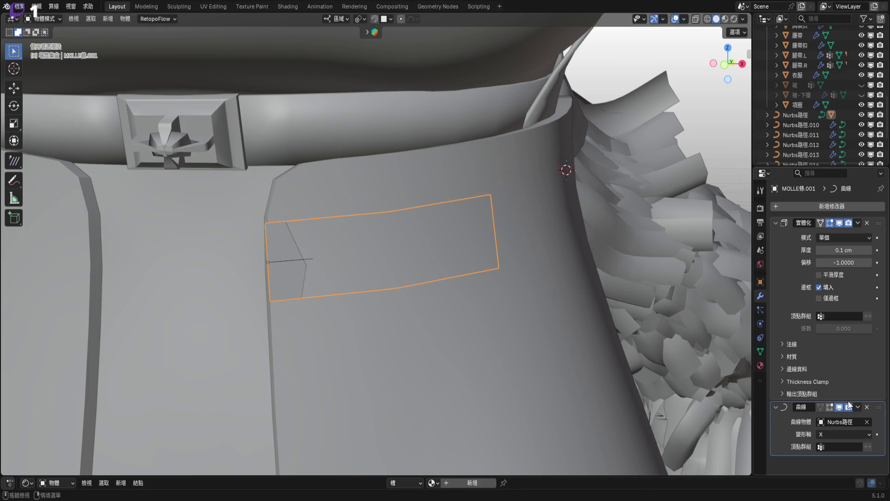
{"action": "left_click", "coordinate": [840, 406]}
{"action": "left_click", "coordinate": [835, 210]}
{"action": "mouse_move", "coordinate": [834, 206]}
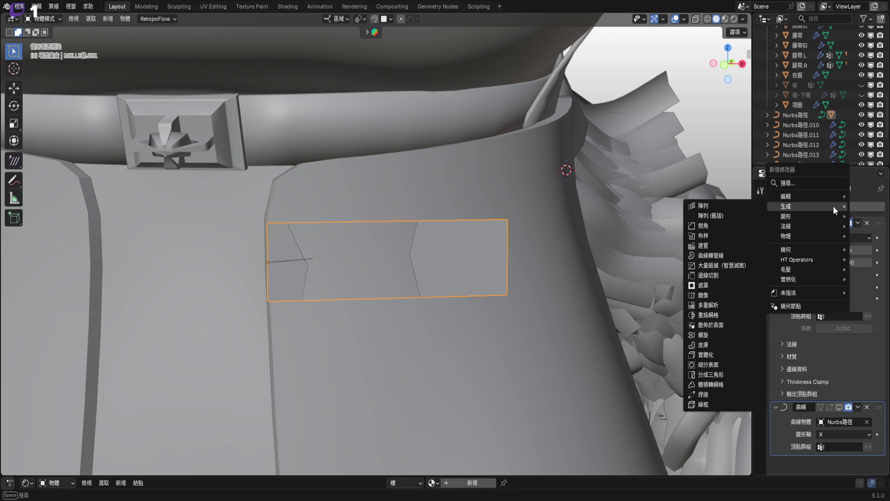
{"action": "left_click", "coordinate": [737, 206]}
Set the array count to 4 while viewing the strip in front orthographic view
{"action": "mouse_move", "coordinate": [630, 305]}
{"action": "middle_mouse_down", "text": "shift"}
{"action": "mouse_move", "coordinate": [429, 332]}
{"action": "mouse_move", "coordinate": [435, 346]}
{"action": "mouse_move", "coordinate": [475, 346]}
{"action": "mouse_move", "coordinate": [390, 329]}
{"action": "mouse_move", "coordinate": [441, 332]}
{"action": "mouse_move", "coordinate": [511, 369]}
{"action": "mouse_move", "coordinate": [507, 327]}
{"action": "middle_mouse_up", "text": "shift"}
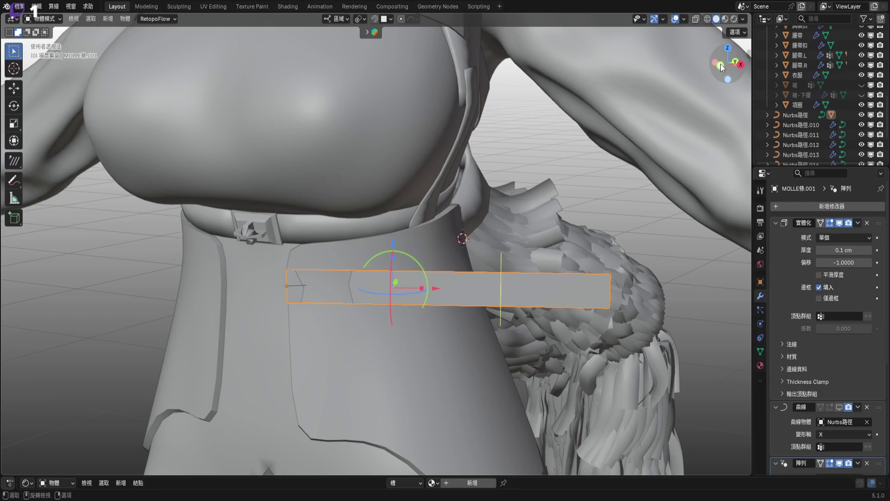
{"action": "left_click", "coordinate": [721, 63]}
{"action": "scroll", "coordinate": [595, 267], "scroll_direction": "up", "scroll_amount": 5}
{"action": "scroll", "coordinate": [819, 346], "scroll_direction": "down", "scroll_amount": 4}
{"action": "scroll", "coordinate": [819, 347], "scroll_direction": "down", "scroll_amount": 2}
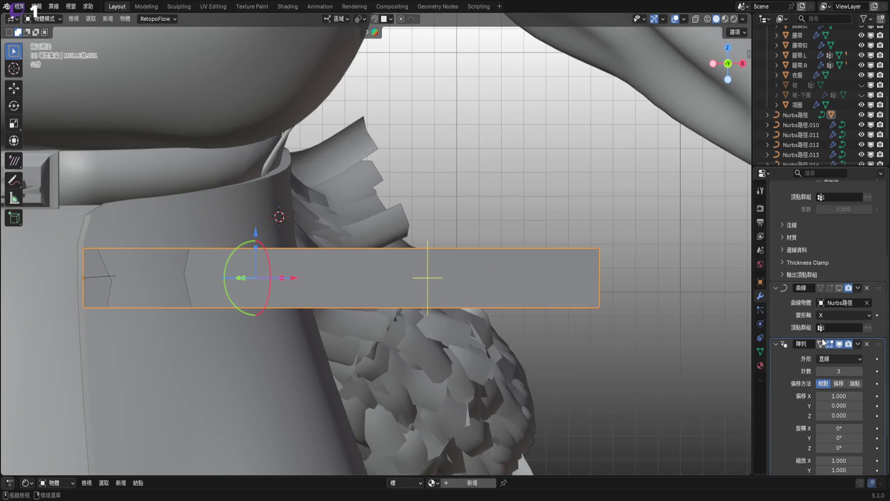
{"action": "left_click_drag", "start_coordinate": [839, 371], "coordinate": [839, 371]}
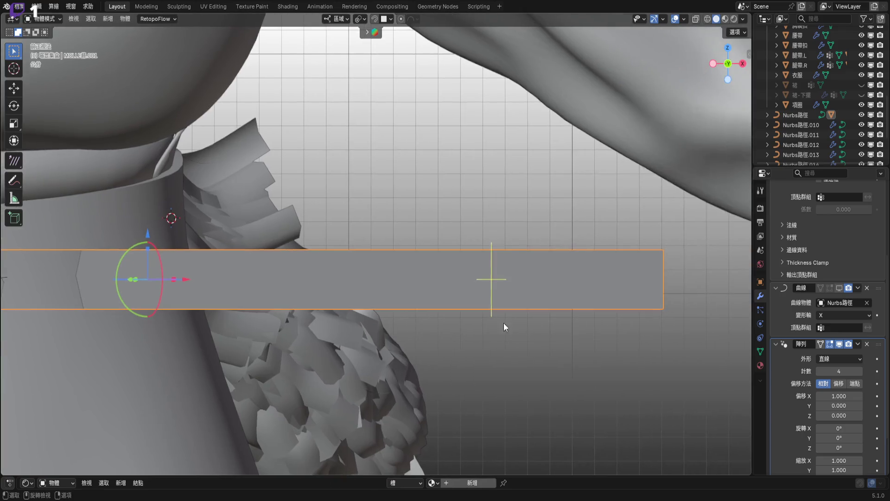
{"action": "scroll", "coordinate": [504, 323], "scroll_direction": "down", "scroll_amount": 5}
{"action": "middle_click_drag", "start_coordinate": [486, 350], "coordinate": [508, 359], "text": "shift"}
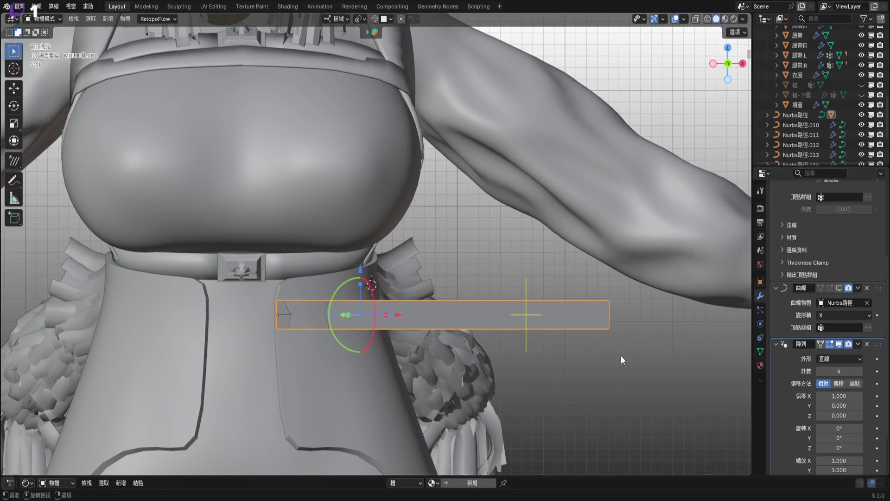
Apply the Array modifier permanently to the strap
{"action": "left_click", "coordinate": [859, 344]}
{"action": "left_click", "coordinate": [855, 354]}
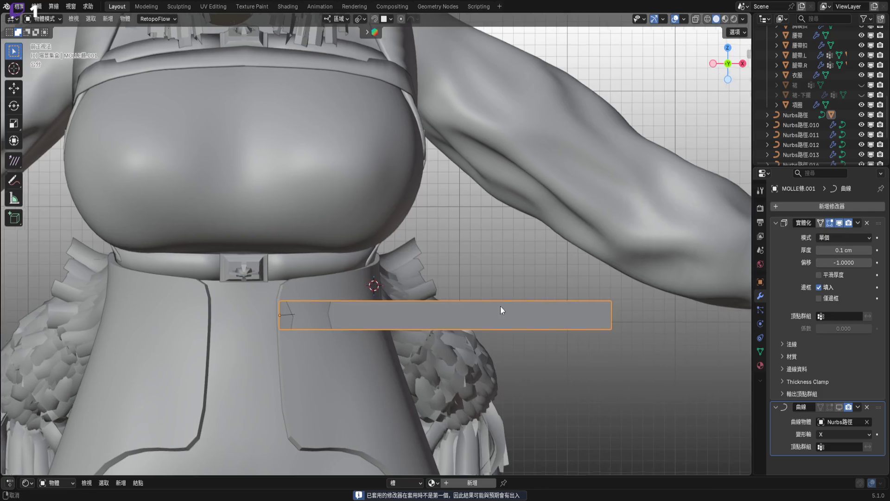
{"action": "scroll", "coordinate": [556, 309], "scroll_direction": "up", "scroll_amount": 1}
{"action": "scroll", "coordinate": [557, 311], "scroll_direction": "up", "scroll_amount": 1}
{"action": "middle_click_drag", "start_coordinate": [558, 315], "coordinate": [675, 363]}
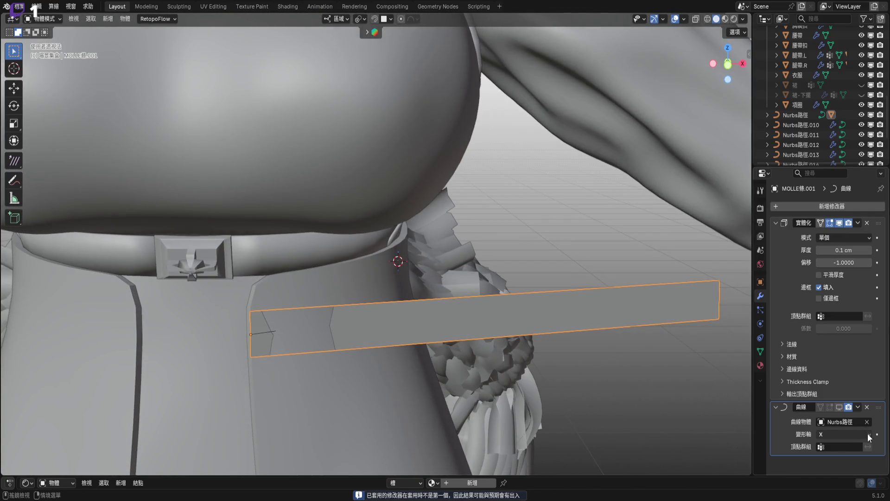
Re-enable the Curve modifier in the viewport and inspect the bent strap
{"action": "left_click", "coordinate": [840, 407]}
{"action": "middle_click_drag", "start_coordinate": [510, 321], "coordinate": [363, 289]}
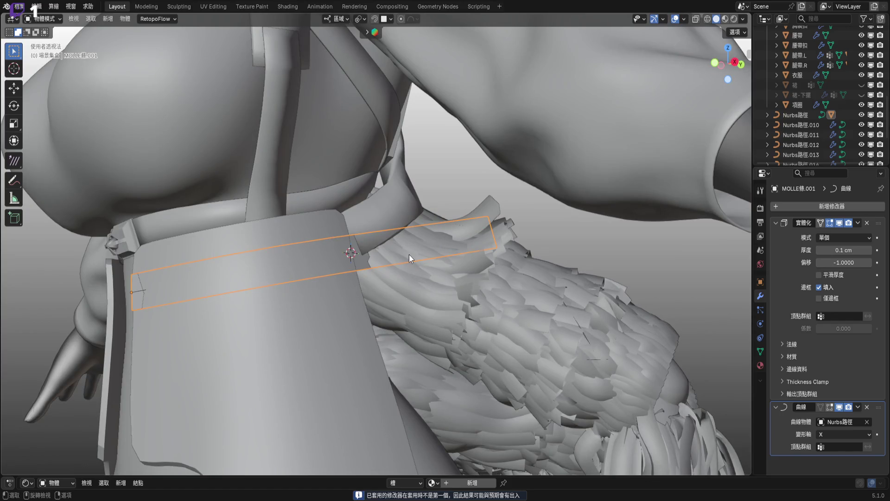
{"action": "mouse_move", "coordinate": [408, 266]}
{"action": "middle_mouse_down"}
{"action": "mouse_move", "coordinate": [405, 274]}
{"action": "mouse_move", "coordinate": [442, 305]}
{"action": "mouse_move", "coordinate": [430, 308]}
{"action": "mouse_move", "coordinate": [399, 285]}
{"action": "mouse_move", "coordinate": [360, 288]}
{"action": "mouse_move", "coordinate": [403, 327]}
{"action": "mouse_move", "coordinate": [443, 312]}
{"action": "mouse_move", "coordinate": [375, 314]}
{"action": "middle_mouse_up"}
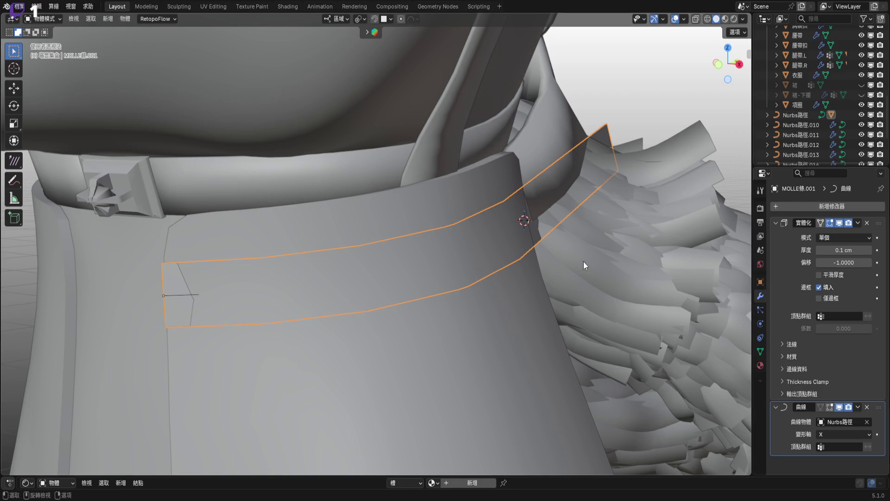
{"action": "scroll", "coordinate": [239, 314], "scroll_direction": "up", "scroll_amount": 3}
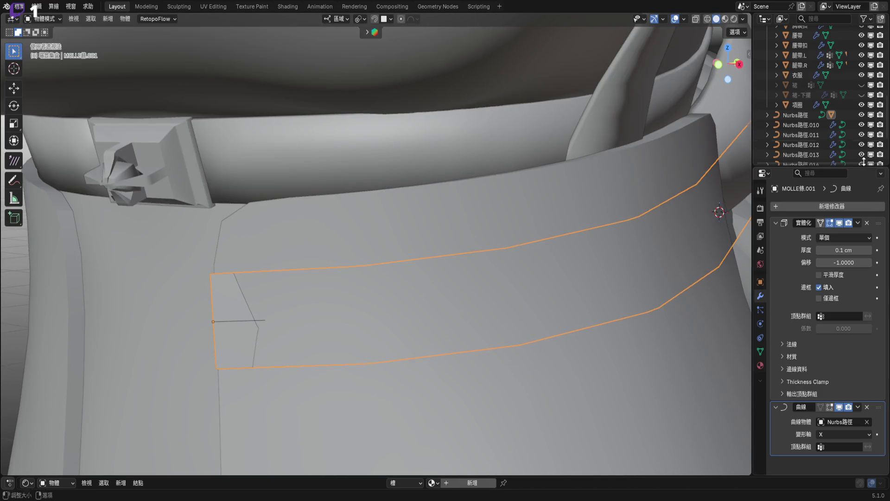
Select the Nurbs路徑 curve and enter Edit Mode on its control points
{"action": "left_click", "coordinate": [802, 119]}
{"action": "mouse_move", "coordinate": [295, 331]}
{"action": "middle_mouse_down"}
{"action": "mouse_move", "coordinate": [223, 292]}
{"action": "mouse_move", "coordinate": [348, 289]}
{"action": "mouse_move", "coordinate": [330, 287]}
{"action": "mouse_move", "coordinate": [389, 269]}
{"action": "mouse_move", "coordinate": [398, 224]}
{"action": "mouse_move", "coordinate": [342, 225]}
{"action": "mouse_move", "coordinate": [431, 207]}
{"action": "mouse_move", "coordinate": [471, 231]}
{"action": "middle_mouse_up"}
{"action": "scroll", "coordinate": [352, 281], "scroll_direction": "down", "scroll_amount": 3}
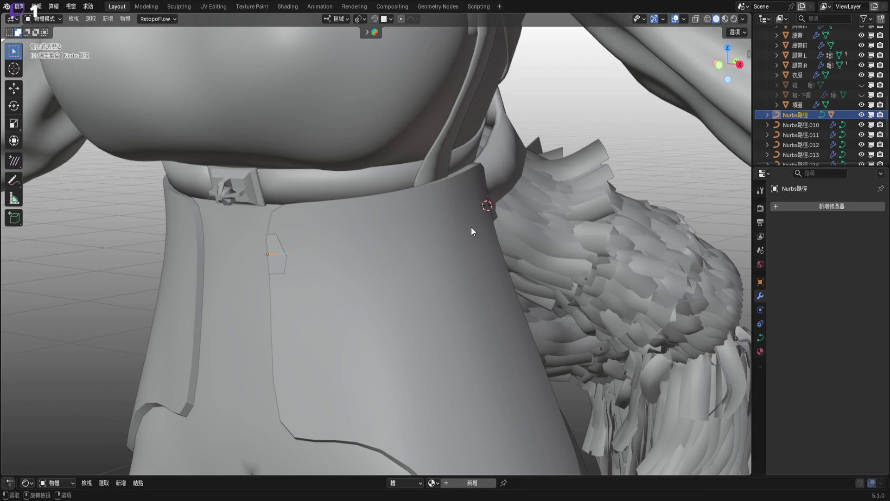
{"action": "key", "text": "Tab"}
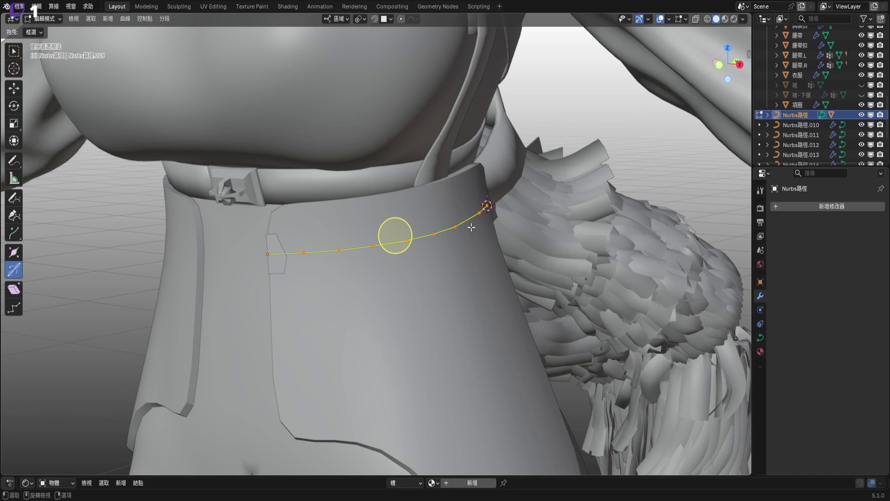
Scale the curve's control points by about 1.11
{"action": "scroll", "coordinate": [451, 230], "scroll_direction": "up", "scroll_amount": 5}
{"action": "mouse_move", "coordinate": [477, 269]}
{"action": "middle_mouse_down"}
{"action": "mouse_move", "coordinate": [472, 324]}
{"action": "mouse_move", "coordinate": [519, 272]}
{"action": "middle_mouse_up"}
{"action": "key", "text": "s"}
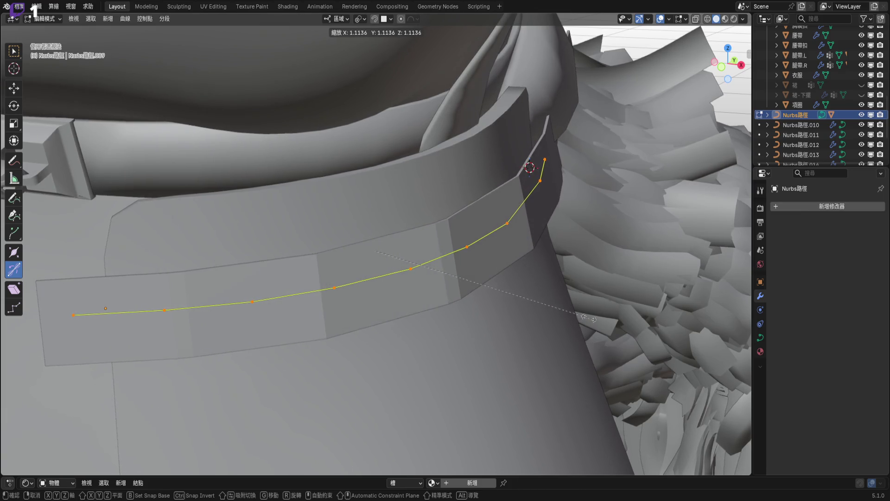
{"action": "left_click", "coordinate": [374, 251]}
{"action": "mouse_move", "coordinate": [374, 250]}
{"action": "middle_mouse_down"}
{"action": "mouse_move", "coordinate": [415, 255]}
{"action": "mouse_move", "coordinate": [344, 246]}
{"action": "mouse_move", "coordinate": [329, 270]}
{"action": "mouse_move", "coordinate": [294, 260]}
{"action": "mouse_move", "coordinate": [215, 310]}
{"action": "middle_mouse_up"}
Reposition two individual control points toward the panel, then select all and return to Object Mode
{"action": "left_click", "coordinate": [242, 327]}
{"action": "key", "text": "s"}
{"action": "left_click", "coordinate": [360, 378]}
{"action": "mouse_move", "coordinate": [360, 377]}
{"action": "middle_mouse_down"}
{"action": "mouse_move", "coordinate": [292, 324]}
{"action": "mouse_move", "coordinate": [347, 319]}
{"action": "middle_mouse_up"}
{"action": "key", "text": "s"}
{"action": "left_click", "coordinate": [533, 390]}
{"action": "mouse_move", "coordinate": [533, 389]}
{"action": "middle_mouse_down"}
{"action": "mouse_move", "coordinate": [406, 322]}
{"action": "mouse_move", "coordinate": [340, 306]}
{"action": "mouse_move", "coordinate": [266, 238]}
{"action": "mouse_move", "coordinate": [377, 325]}
{"action": "mouse_move", "coordinate": [290, 311]}
{"action": "mouse_move", "coordinate": [351, 293]}
{"action": "mouse_move", "coordinate": [334, 292]}
{"action": "mouse_move", "coordinate": [342, 289]}
{"action": "mouse_move", "coordinate": [354, 302]}
{"action": "middle_mouse_up"}
{"action": "key", "text": "a"}
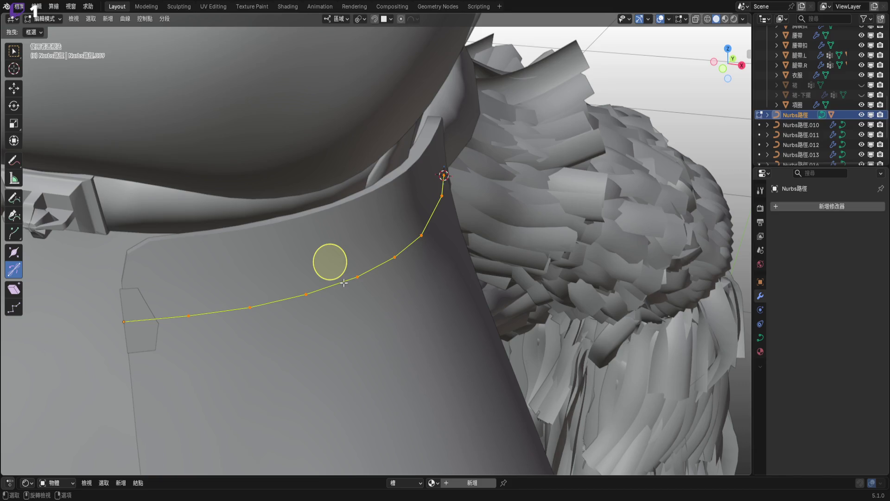
{"action": "key", "text": "Tab"}
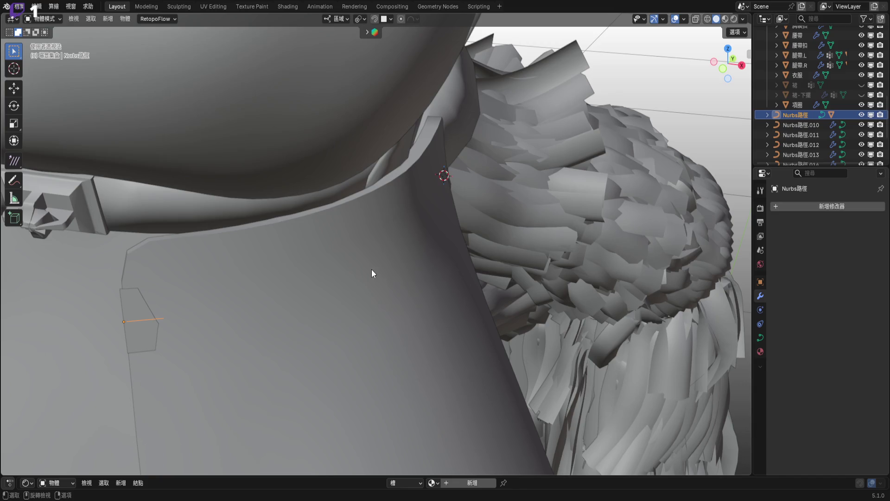
Hide the 衣服 clothing collection, the body mesh and the Hair_DEV collection
{"action": "scroll", "coordinate": [849, 70], "scroll_direction": "up", "scroll_amount": 10}
{"action": "scroll", "coordinate": [863, 75], "scroll_direction": "down", "scroll_amount": 2}
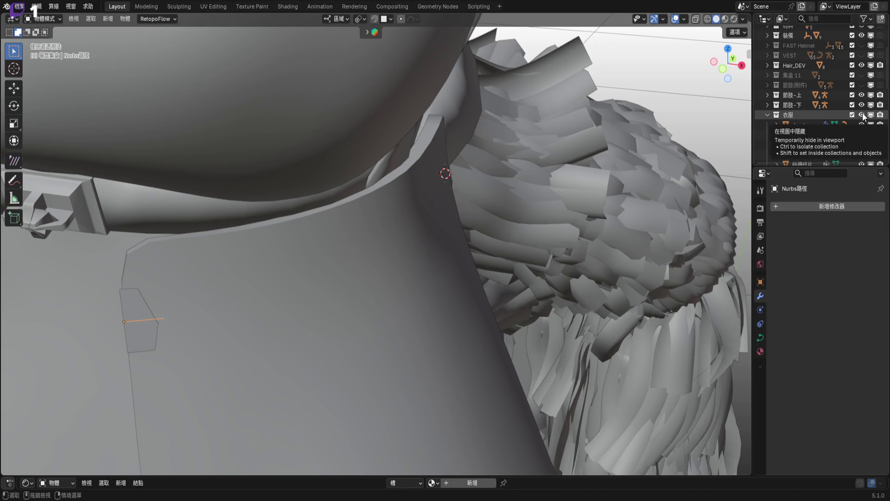
{"action": "left_click", "coordinate": [863, 114]}
{"action": "scroll", "coordinate": [615, 185], "scroll_direction": "down", "scroll_amount": 5, "text": "shift"}
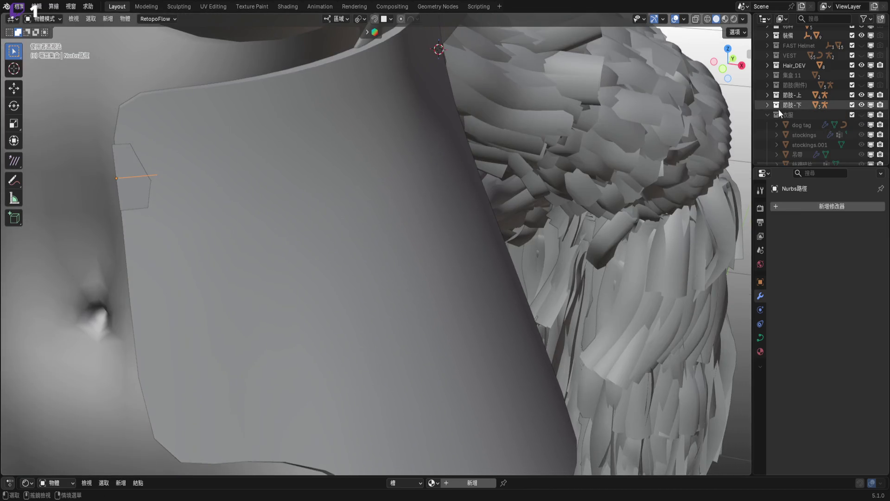
{"action": "scroll", "coordinate": [826, 107], "scroll_direction": "up", "scroll_amount": 7}
{"action": "left_click", "coordinate": [863, 43]}
{"action": "scroll", "coordinate": [408, 250], "scroll_direction": "up", "scroll_amount": 4, "text": "shift"}
{"action": "mouse_move", "coordinate": [407, 276]}
{"action": "middle_mouse_down"}
{"action": "mouse_move", "coordinate": [409, 248]}
{"action": "mouse_move", "coordinate": [348, 288]}
{"action": "mouse_move", "coordinate": [366, 308]}
{"action": "mouse_move", "coordinate": [448, 297]}
{"action": "mouse_move", "coordinate": [410, 330]}
{"action": "mouse_move", "coordinate": [360, 293]}
{"action": "mouse_move", "coordinate": [796, 125]}
{"action": "middle_mouse_up"}
{"action": "scroll", "coordinate": [814, 122], "scroll_direction": "down", "scroll_amount": 1}
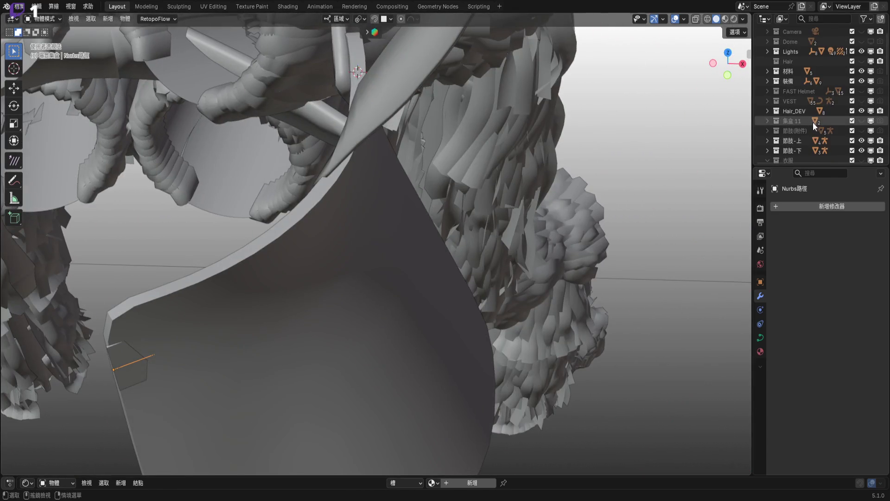
{"action": "left_click", "coordinate": [862, 112]}
{"action": "scroll", "coordinate": [422, 183], "scroll_direction": "down", "scroll_amount": 5}
{"action": "mouse_move", "coordinate": [422, 183]}
{"action": "middle_mouse_down"}
{"action": "mouse_move", "coordinate": [398, 260]}
{"action": "mouse_move", "coordinate": [404, 294]}
{"action": "mouse_move", "coordinate": [413, 237]}
{"action": "middle_mouse_up"}
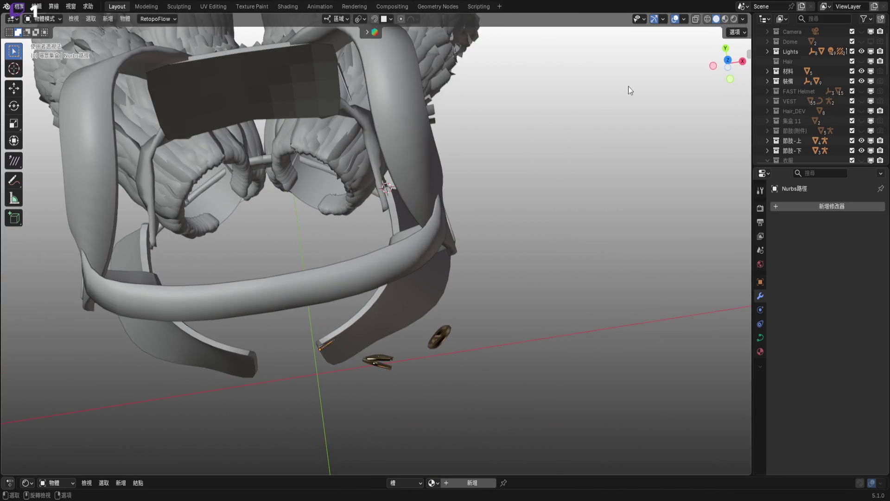
Frame the vest in front orthographic view with solid shading
{"action": "left_click", "coordinate": [729, 59]}
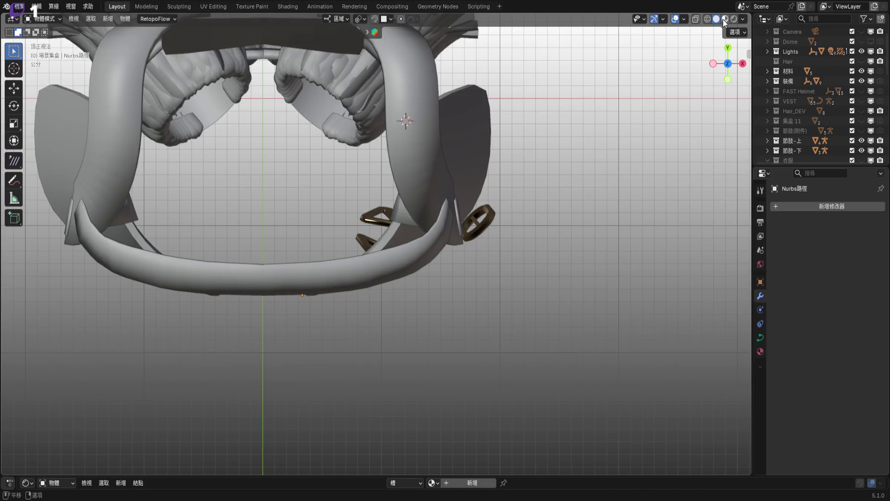
{"action": "left_click", "coordinate": [725, 19]}
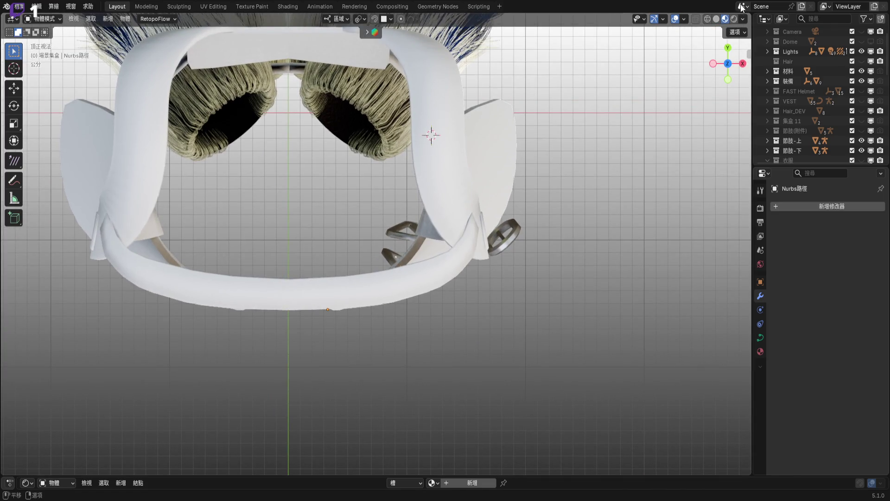
{"action": "left_click", "coordinate": [717, 19]}
{"action": "mouse_move", "coordinate": [408, 279]}
{"action": "middle_mouse_down", "text": "shift"}
{"action": "mouse_move", "coordinate": [376, 325]}
{"action": "mouse_move", "coordinate": [387, 374]}
{"action": "mouse_move", "coordinate": [425, 113]}
{"action": "mouse_move", "coordinate": [406, 216]}
{"action": "mouse_move", "coordinate": [386, 178]}
{"action": "middle_mouse_up", "text": "shift"}
{"action": "scroll", "coordinate": [407, 215], "scroll_direction": "up", "scroll_amount": 5}
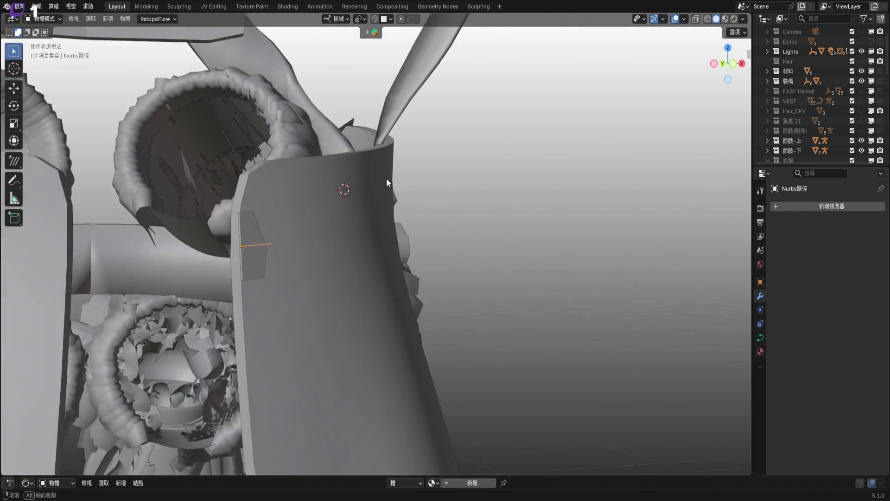
{"action": "left_click", "coordinate": [734, 65]}
{"action": "scroll", "coordinate": [505, 239], "scroll_direction": "up", "scroll_amount": 2}
{"action": "mouse_move", "coordinate": [505, 238]}
{"action": "middle_mouse_down", "text": "shift"}
{"action": "mouse_move", "coordinate": [474, 280]}
{"action": "mouse_move", "coordinate": [505, 267]}
{"action": "mouse_move", "coordinate": [462, 279]}
{"action": "middle_mouse_up", "text": "shift"}
{"action": "scroll", "coordinate": [452, 266], "scroll_direction": "up", "scroll_amount": 1}
{"action": "scroll", "coordinate": [462, 254], "scroll_direction": "up", "scroll_amount": 1}
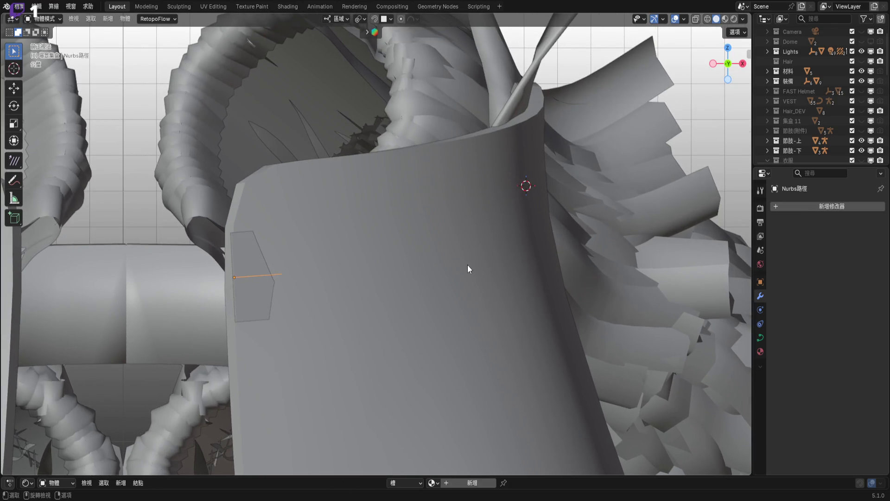
Enter Edit Mode on the NURBS path and box-select its right-hand control points
{"action": "key", "text": "Tab"}
{"action": "mouse_move", "coordinate": [378, 247]}
{"action": "middle_mouse_down", "text": "shift"}
{"action": "mouse_move", "coordinate": [312, 313]}
{"action": "mouse_move", "coordinate": [234, 254]}
{"action": "mouse_move", "coordinate": [268, 250]}
{"action": "mouse_move", "coordinate": [258, 259]}
{"action": "middle_mouse_up", "text": "shift"}
{"action": "left_click_drag", "start_coordinate": [182, 238], "coordinate": [462, 360]}
{"action": "left_click_drag", "start_coordinate": [448, 193], "coordinate": [501, 251], "text": "shift"}
{"action": "mouse_move", "coordinate": [501, 250]}
{"action": "middle_mouse_down"}
{"action": "mouse_move", "coordinate": [426, 301]}
{"action": "mouse_move", "coordinate": [542, 338]}
{"action": "middle_mouse_up"}
In top view, move the selected curve points twice to follow the vest panel
{"action": "key", "text": "KP_7"}
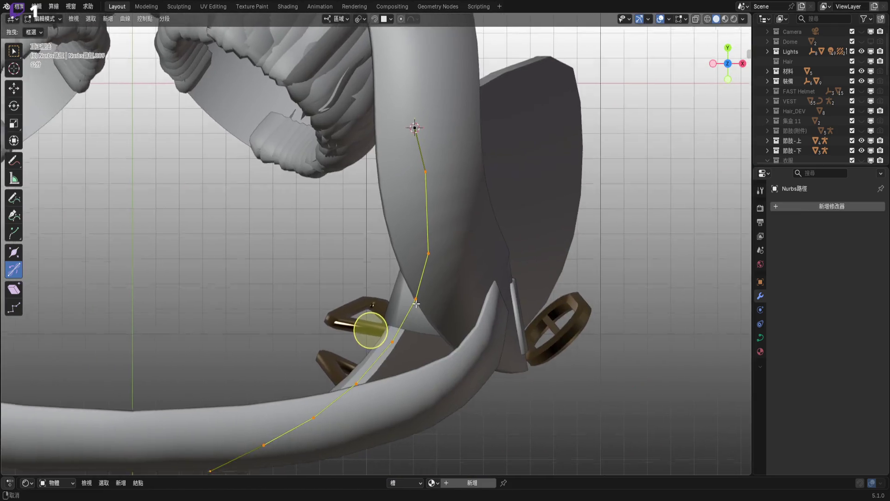
{"action": "scroll", "coordinate": [460, 264], "scroll_direction": "up", "scroll_amount": 3}
{"action": "key", "text": "g"}
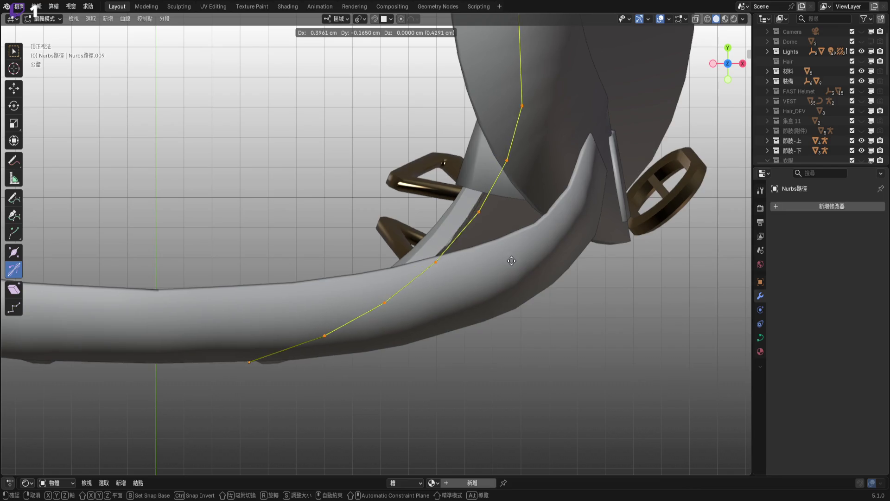
{"action": "left_click", "coordinate": [515, 261]}
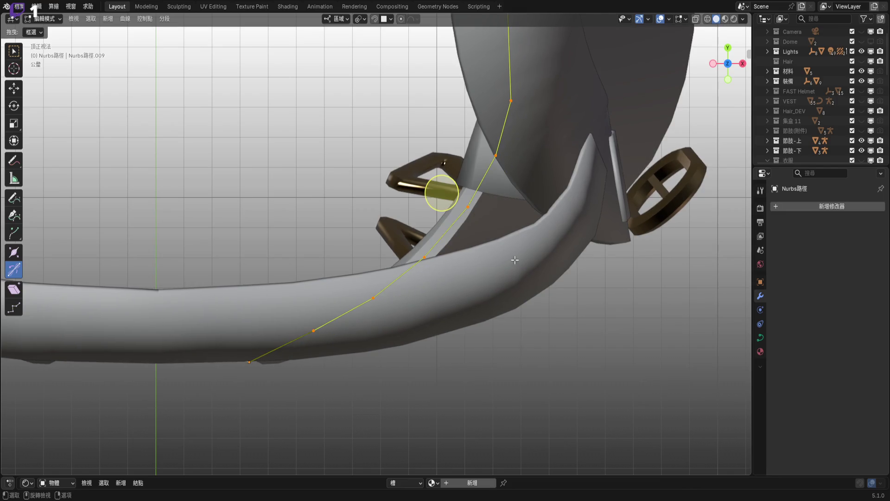
{"action": "middle_click_drag", "start_coordinate": [498, 227], "coordinate": [498, 251], "text": "shift"}
{"action": "key", "text": "g"}
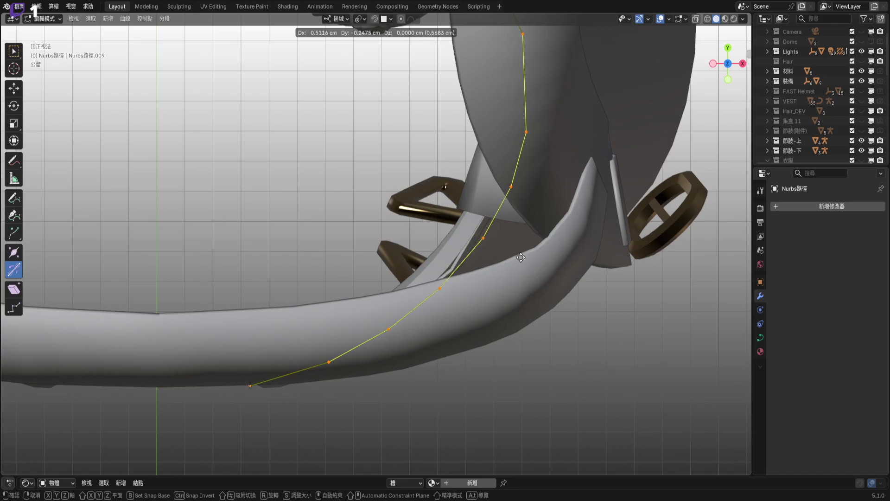
{"action": "left_click", "coordinate": [522, 260]}
{"action": "mouse_move", "coordinate": [522, 259]}
{"action": "middle_mouse_down"}
{"action": "mouse_move", "coordinate": [473, 84]}
{"action": "mouse_move", "coordinate": [484, 303]}
{"action": "mouse_move", "coordinate": [435, 257]}
{"action": "mouse_move", "coordinate": [338, 255]}
{"action": "mouse_move", "coordinate": [515, 280]}
{"action": "mouse_move", "coordinate": [513, 237]}
{"action": "mouse_move", "coordinate": [506, 294]}
{"action": "middle_mouse_up"}
With X-ray on, move the curve's end point onto the panel, then turn X-ray off
{"action": "left_click", "coordinate": [497, 274]}
{"action": "key", "text": "KP_7"}
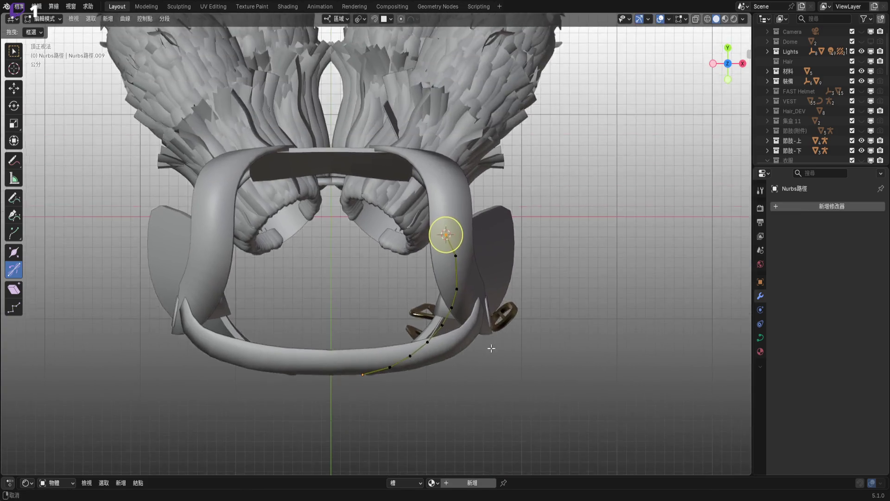
{"action": "scroll", "coordinate": [491, 348], "scroll_direction": "up", "scroll_amount": 4}
{"action": "left_click", "coordinate": [696, 18]}
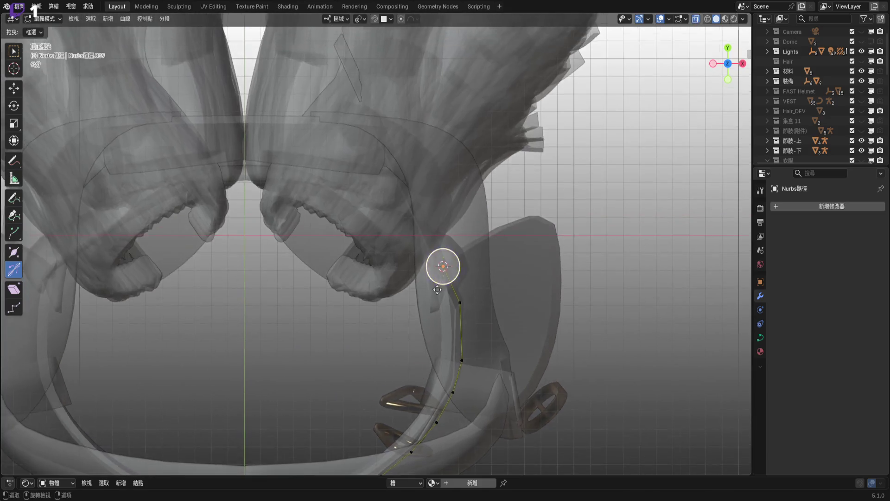
{"action": "scroll", "coordinate": [464, 282], "scroll_direction": "up", "scroll_amount": 4}
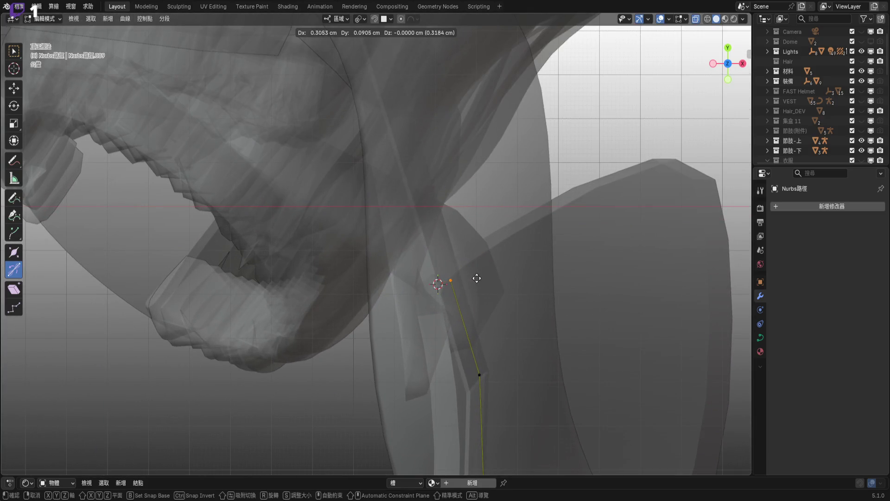
{"action": "left_click", "coordinate": [477, 276]}
{"action": "mouse_move", "coordinate": [477, 276]}
{"action": "middle_mouse_down"}
{"action": "mouse_move", "coordinate": [454, 247]}
{"action": "mouse_move", "coordinate": [523, 193]}
{"action": "middle_mouse_up"}
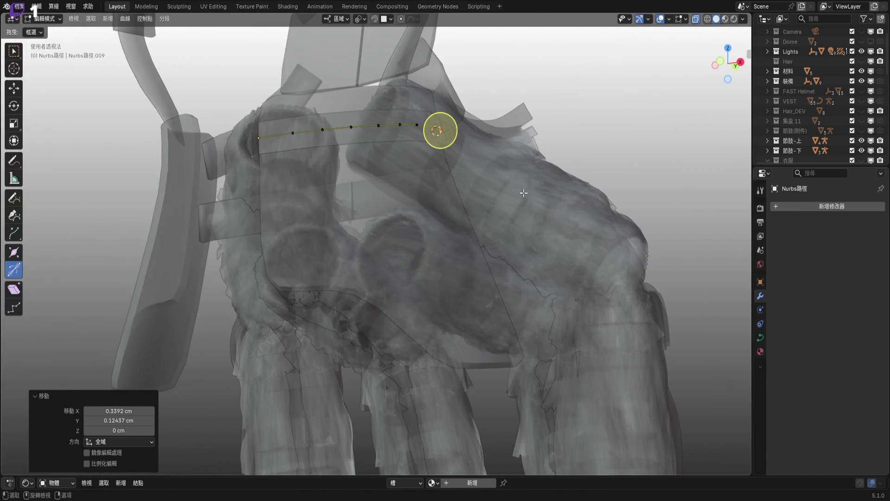
{"action": "left_click", "coordinate": [696, 18]}
Inspect the curve from a low side-on angle and select one of its segments
{"action": "middle_click_drag", "start_coordinate": [418, 232], "coordinate": [360, 279]}
{"action": "scroll", "coordinate": [360, 279], "scroll_direction": "up", "scroll_amount": 5}
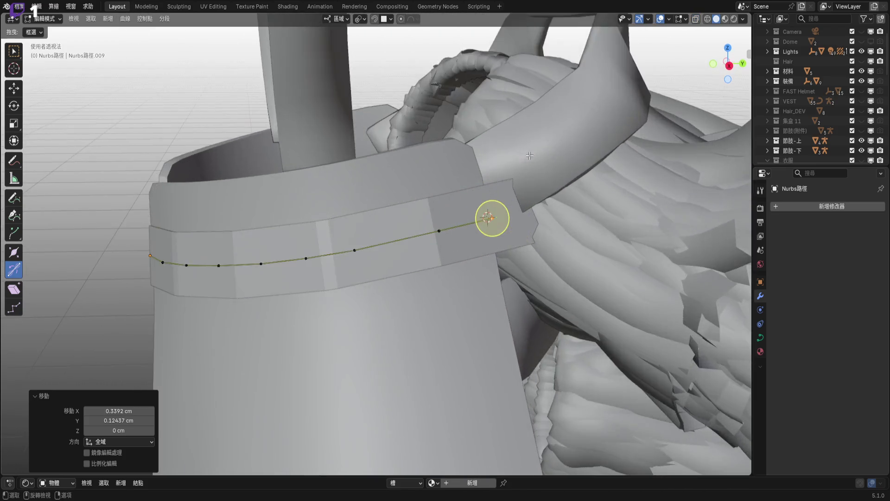
{"action": "scroll", "coordinate": [505, 231], "scroll_direction": "down", "scroll_amount": 3}
{"action": "mouse_move", "coordinate": [504, 231]}
{"action": "middle_mouse_down"}
{"action": "mouse_move", "coordinate": [564, 155]}
{"action": "mouse_move", "coordinate": [433, 242]}
{"action": "middle_mouse_up"}
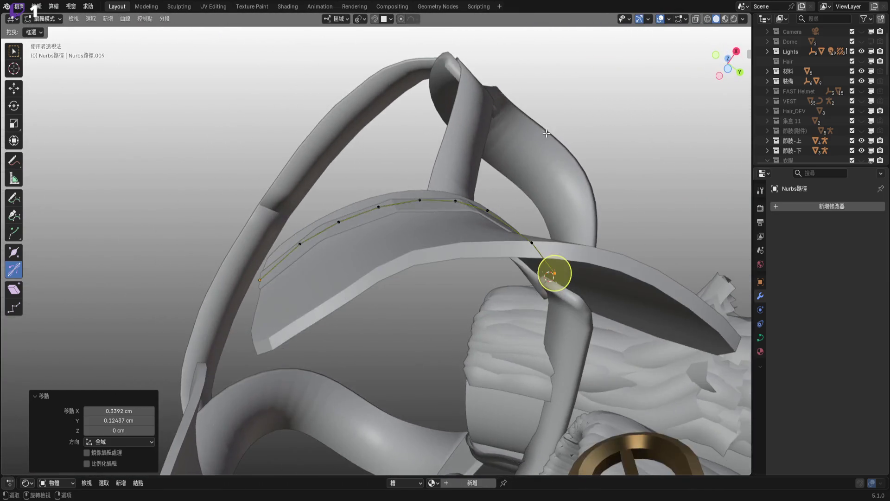
{"action": "scroll", "coordinate": [433, 241], "scroll_direction": "up", "scroll_amount": 3}
{"action": "scroll", "coordinate": [446, 123], "scroll_direction": "down", "scroll_amount": 2}
{"action": "mouse_move", "coordinate": [446, 123]}
{"action": "middle_mouse_down"}
{"action": "mouse_move", "coordinate": [455, 252]}
{"action": "mouse_move", "coordinate": [314, 252]}
{"action": "mouse_move", "coordinate": [471, 236]}
{"action": "mouse_move", "coordinate": [453, 251]}
{"action": "mouse_move", "coordinate": [491, 245]}
{"action": "mouse_move", "coordinate": [432, 134]}
{"action": "mouse_move", "coordinate": [337, 223]}
{"action": "mouse_move", "coordinate": [358, 252]}
{"action": "middle_mouse_up"}
{"action": "left_click", "coordinate": [354, 221]}
Subdivide the selected segment and select only the new midpoint
{"action": "right_click", "coordinate": [402, 130]}
{"action": "left_click", "coordinate": [403, 132]}
{"action": "left_click", "coordinate": [360, 250]}
{"action": "mouse_move", "coordinate": [332, 213]}
{"action": "middle_mouse_down"}
{"action": "mouse_move", "coordinate": [407, 288]}
{"action": "mouse_move", "coordinate": [411, 320]}
{"action": "mouse_move", "coordinate": [417, 313]}
{"action": "middle_mouse_up"}
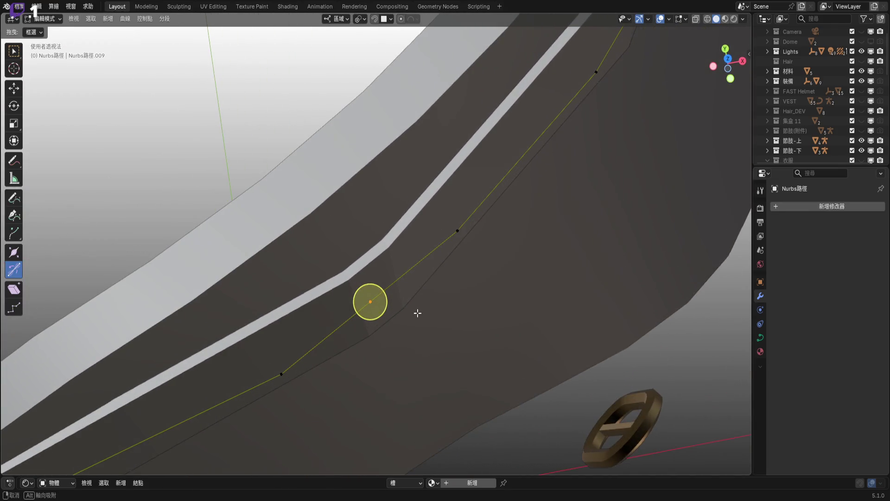
{"action": "middle_click_drag", "start_coordinate": [453, 239], "coordinate": [490, 282]}
Rotate the new midpoint about its local Z axis
{"action": "key", "text": "r"}
{"action": "mouse_move", "coordinate": [636, 292]}
{"action": "middle_mouse_down"}
{"action": "mouse_move", "coordinate": [546, 210]}
{"action": "mouse_move", "coordinate": [527, 214]}
{"action": "mouse_move", "coordinate": [517, 299]}
{"action": "mouse_move", "coordinate": [652, 338]}
{"action": "mouse_move", "coordinate": [645, 269]}
{"action": "mouse_move", "coordinate": [572, 307]}
{"action": "mouse_move", "coordinate": [649, 301]}
{"action": "mouse_move", "coordinate": [577, 310]}
{"action": "middle_mouse_up"}
{"action": "right_click", "coordinate": [652, 339]}
{"action": "key", "text": "r"}
{"action": "key", "text": "y"}
{"action": "key", "text": "x"}
{"action": "key", "text": "z"}
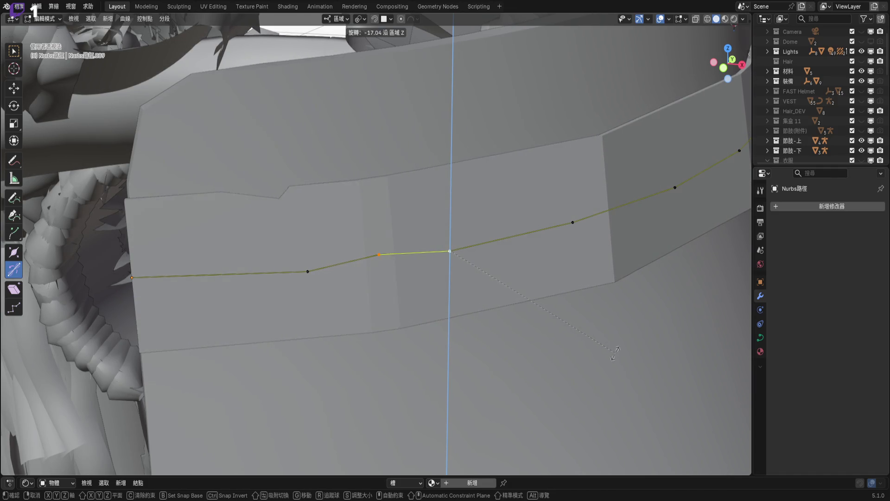
{"action": "left_click", "coordinate": [606, 353]}
Rotate the point twice more about local Z, ending at −5.73°
{"action": "middle_click_drag", "start_coordinate": [459, 278], "coordinate": [392, 276]}
{"action": "mouse_move", "coordinate": [427, 242]}
{"action": "middle_mouse_down"}
{"action": "mouse_move", "coordinate": [435, 267]}
{"action": "mouse_move", "coordinate": [551, 318]}
{"action": "mouse_move", "coordinate": [396, 284]}
{"action": "mouse_move", "coordinate": [477, 278]}
{"action": "mouse_move", "coordinate": [450, 293]}
{"action": "mouse_move", "coordinate": [440, 287]}
{"action": "middle_mouse_up"}
{"action": "key", "text": "r"}
{"action": "key", "text": "z"}
{"action": "key", "text": "z"}
{"action": "left_click", "coordinate": [575, 306]}
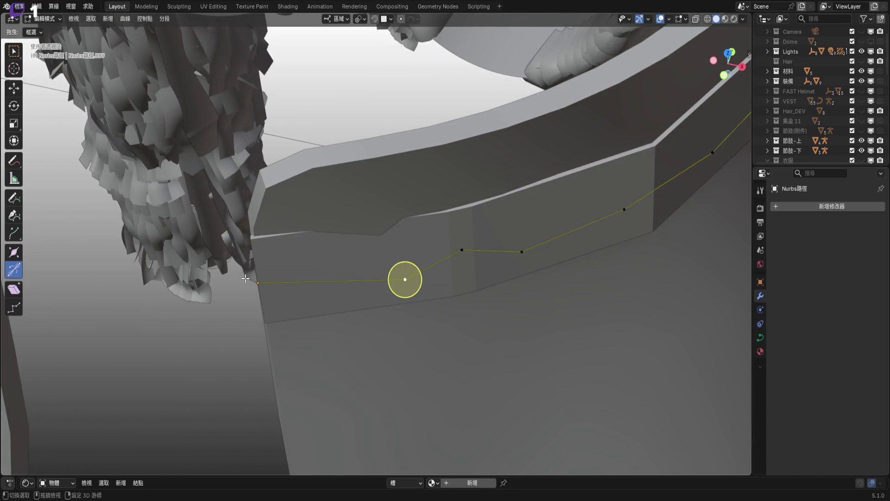
{"action": "key", "text": "r"}
{"action": "key", "text": "z"}
{"action": "key", "text": "z"}
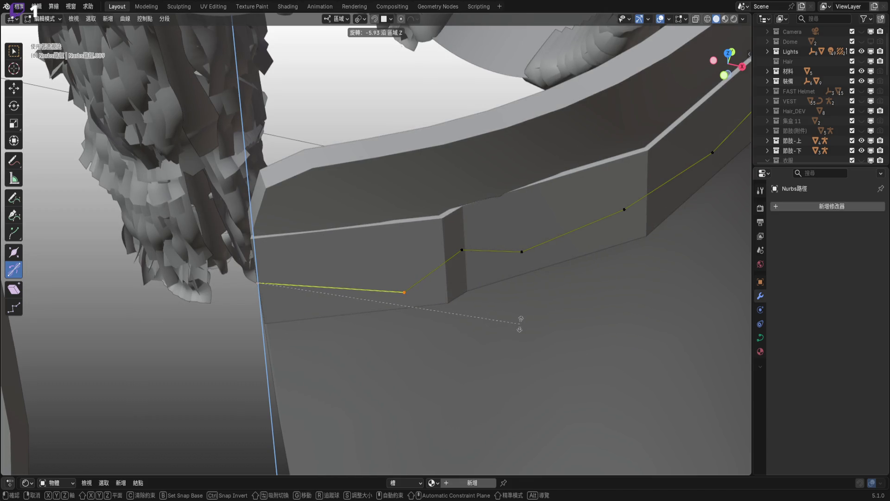
{"action": "left_click", "coordinate": [520, 323]}
Add the two neighbouring curve points to the selection
{"action": "mouse_move", "coordinate": [513, 318]}
{"action": "middle_mouse_down"}
{"action": "mouse_move", "coordinate": [411, 294]}
{"action": "mouse_move", "coordinate": [432, 272]}
{"action": "mouse_move", "coordinate": [449, 299]}
{"action": "mouse_move", "coordinate": [424, 278]}
{"action": "mouse_move", "coordinate": [436, 318]}
{"action": "mouse_move", "coordinate": [439, 270]}
{"action": "mouse_move", "coordinate": [437, 280]}
{"action": "mouse_move", "coordinate": [464, 290]}
{"action": "middle_mouse_up"}
{"action": "left_click", "coordinate": [449, 299], "text": "shift"}
{"action": "left_click", "coordinate": [512, 293], "text": "shift"}
{"action": "right_click", "coordinate": [483, 224]}
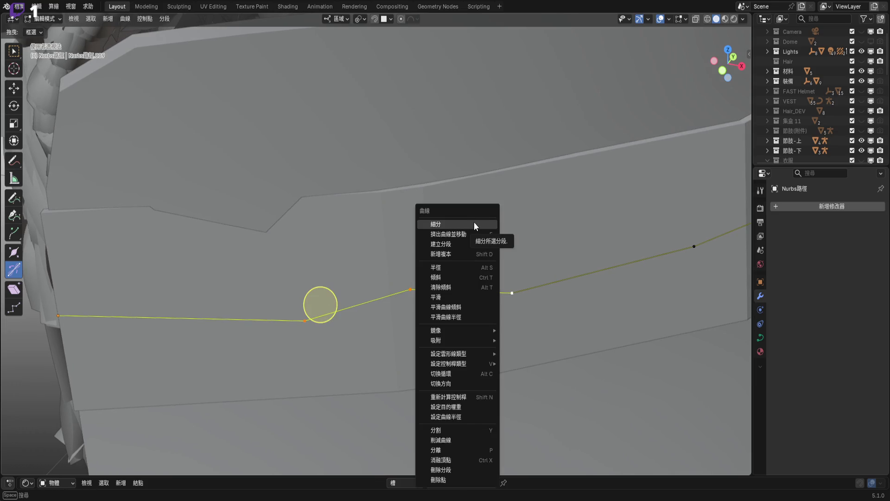
Subdivide the selected segment of the NURBS curve to add new control points
{"action": "middle_click_drag", "start_coordinate": [408, 283], "coordinate": [422, 285]}
{"action": "right_click", "coordinate": [428, 289]}
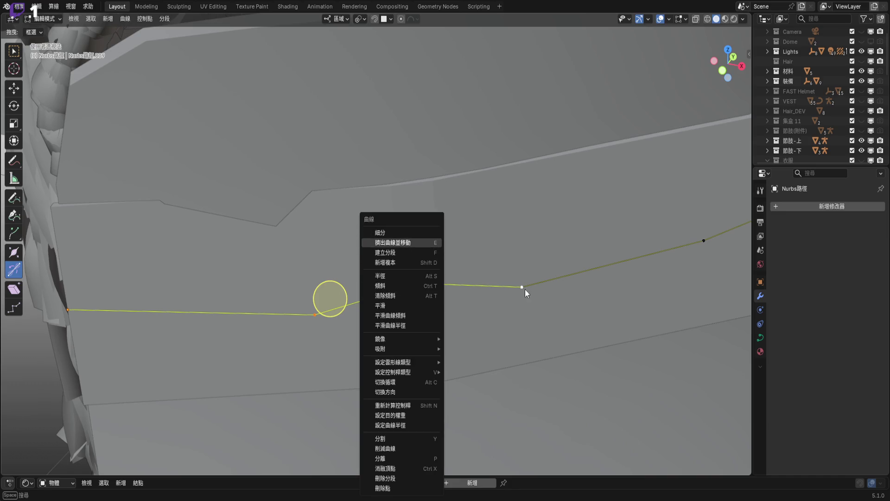
{"action": "left_click", "coordinate": [432, 232]}
{"action": "middle_click_drag", "start_coordinate": [394, 296], "coordinate": [383, 304]}
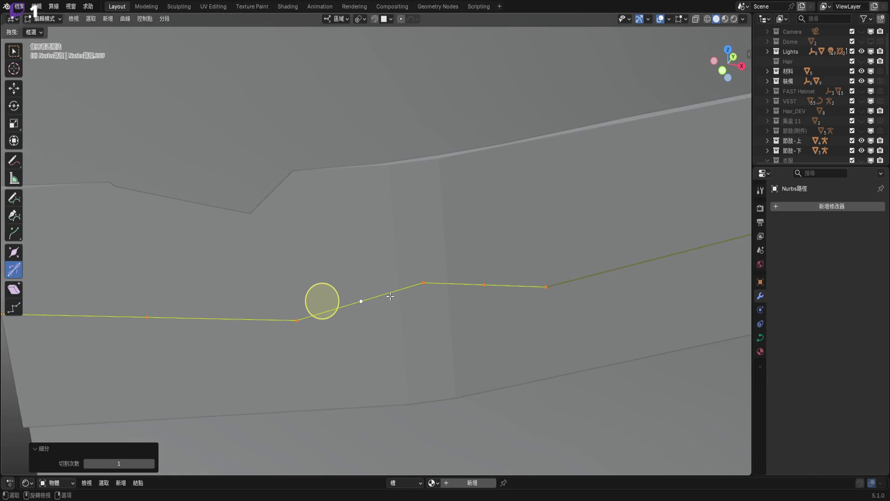
Scale one of the newly added curve points to adjust it
{"action": "left_click", "coordinate": [362, 301]}
{"action": "mouse_move", "coordinate": [366, 301]}
{"action": "middle_mouse_down"}
{"action": "mouse_move", "coordinate": [390, 298]}
{"action": "mouse_move", "coordinate": [395, 283]}
{"action": "middle_mouse_up"}
{"action": "key", "text": "s"}
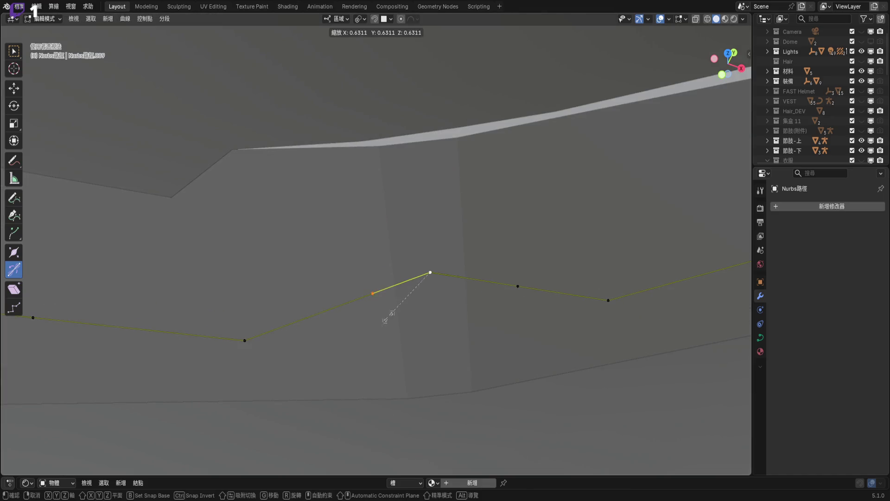
{"action": "left_click", "coordinate": [406, 309]}
Scale the corner point and its two neighbours to 0.402 to tighten the bend
{"action": "left_click", "coordinate": [491, 285]}
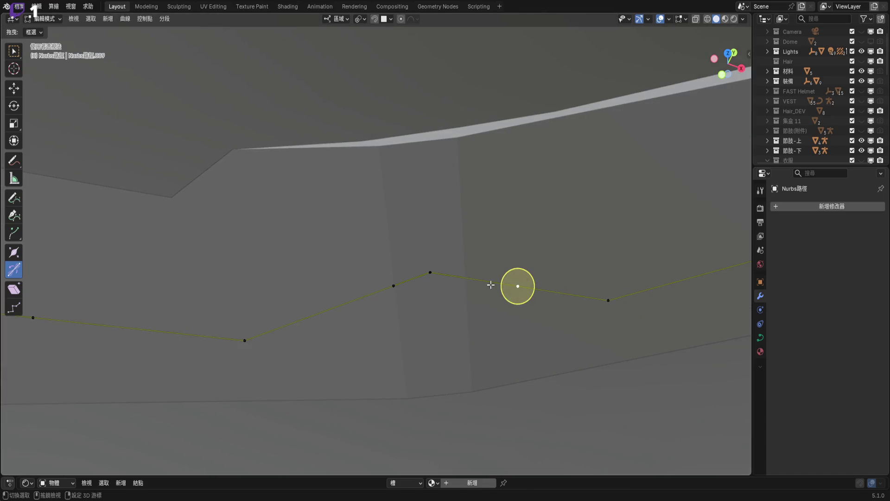
{"action": "left_click", "coordinate": [443, 277]}
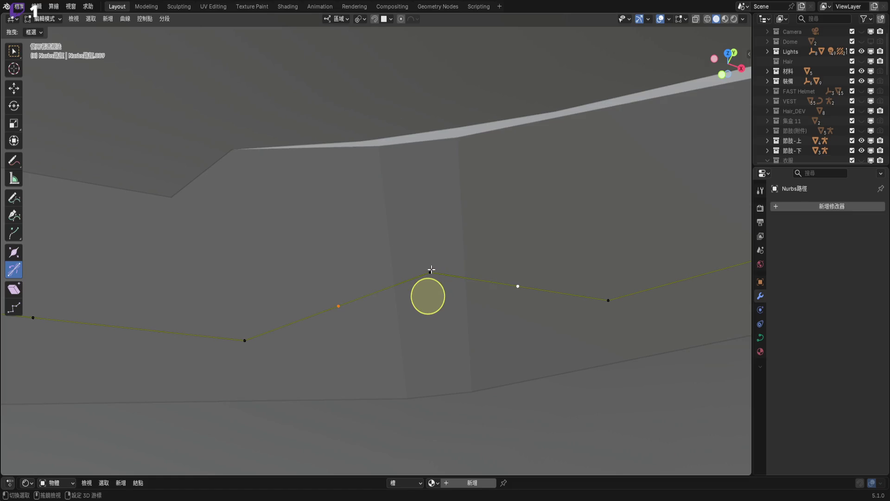
{"action": "left_click", "coordinate": [432, 271], "text": "shift"}
{"action": "key", "text": "s"}
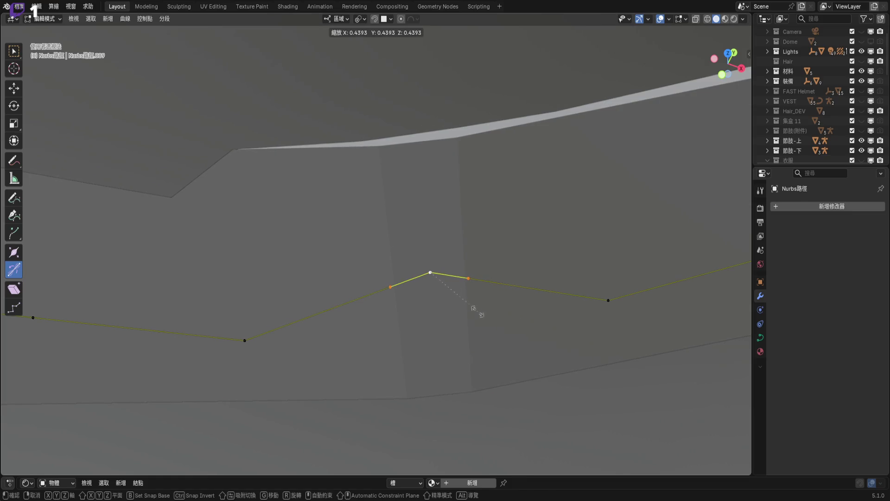
{"action": "left_click", "coordinate": [470, 309]}
{"action": "mouse_move", "coordinate": [470, 308]}
{"action": "middle_mouse_down"}
{"action": "mouse_move", "coordinate": [446, 310]}
{"action": "mouse_move", "coordinate": [436, 265]}
{"action": "mouse_move", "coordinate": [445, 312]}
{"action": "mouse_move", "coordinate": [462, 291]}
{"action": "middle_mouse_up"}
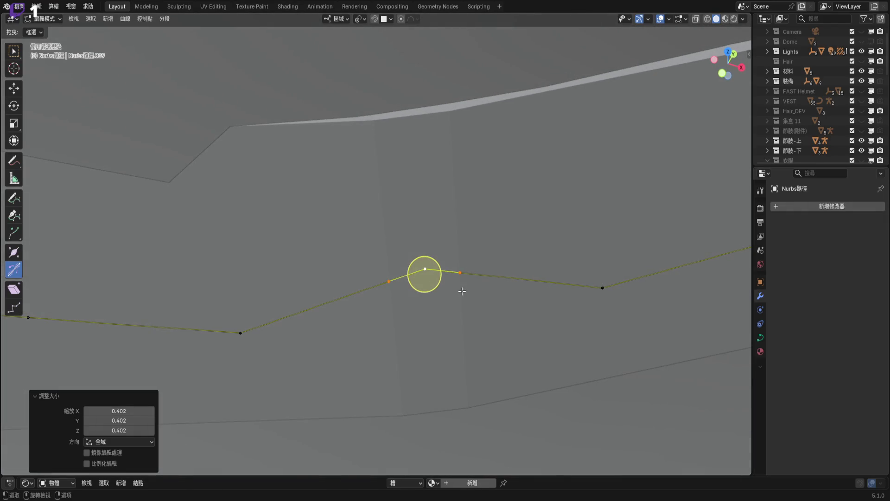
{"action": "mouse_move", "coordinate": [479, 352]}
{"action": "middle_mouse_down", "text": "shift"}
{"action": "mouse_move", "coordinate": [593, 320]}
{"action": "mouse_move", "coordinate": [488, 346]}
{"action": "mouse_move", "coordinate": [558, 318]}
{"action": "mouse_move", "coordinate": [541, 306]}
{"action": "middle_mouse_up", "text": "shift"}
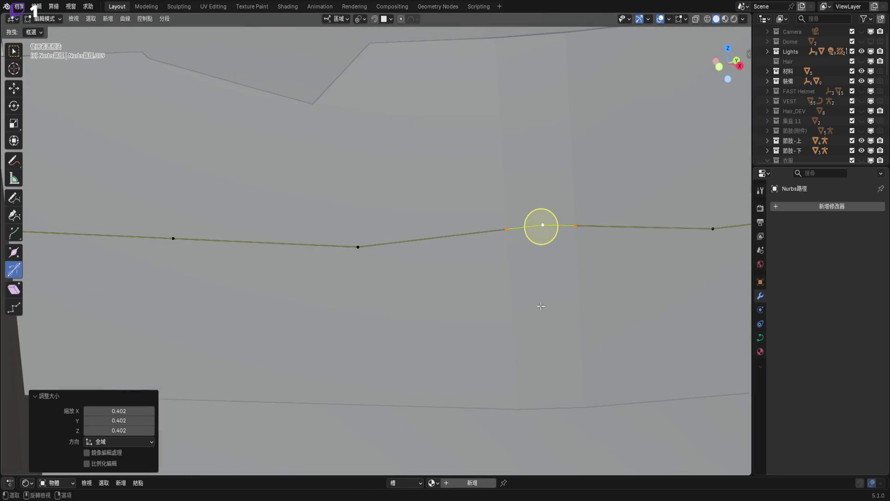